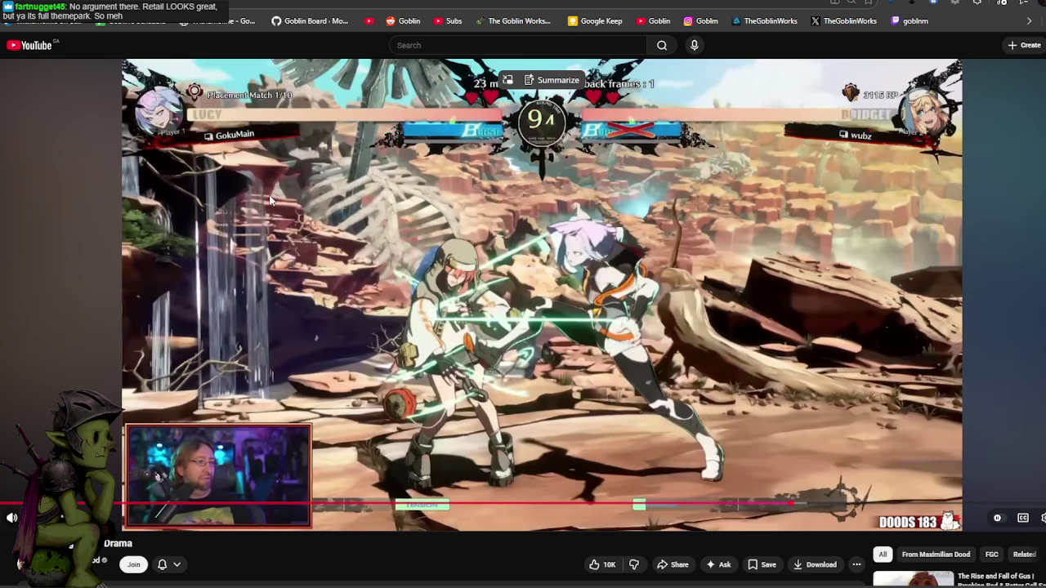
# Play the Lucy vs Bridget Guilty Gear Strive match video full screen, then pause it.
pyautogui.click(409, 327)
pyautogui.press('f')
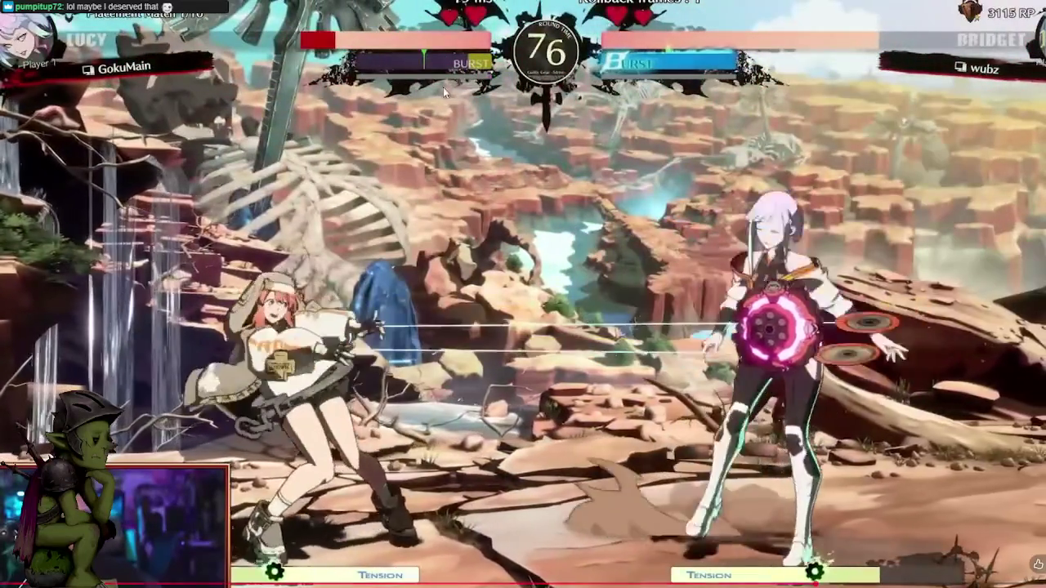
pyautogui.click(471, 211)
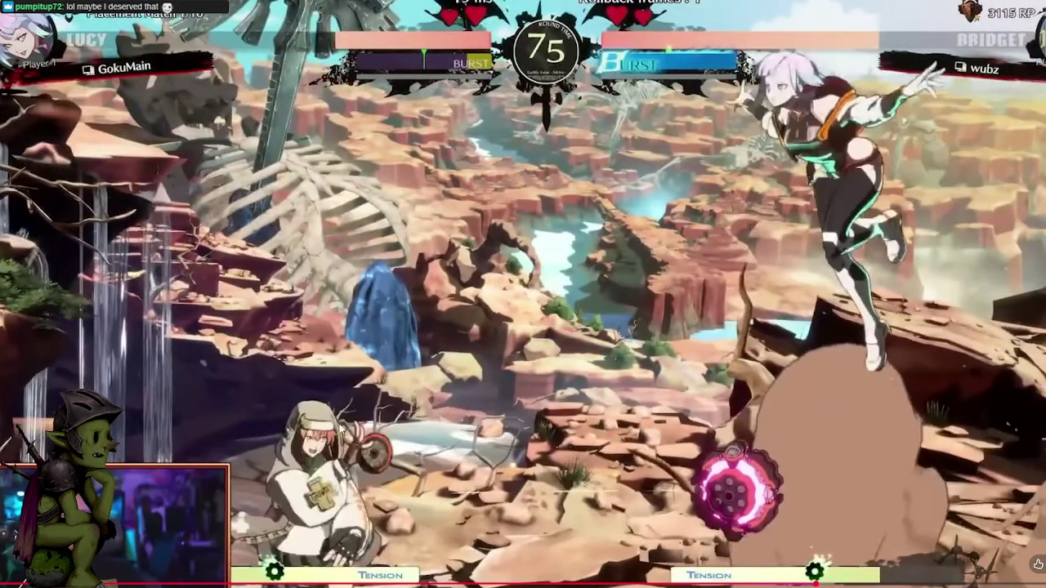
# Watch the rest of the match, pausing at the counter hit and other key moments.
pyautogui.click(342, 344)
pyautogui.click(335, 200)
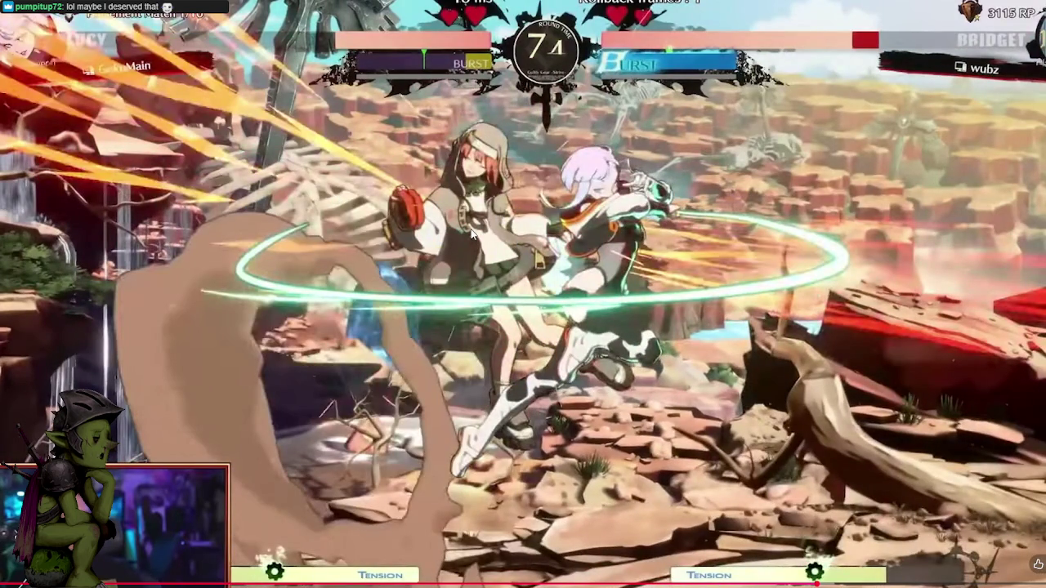
pyautogui.click(586, 219)
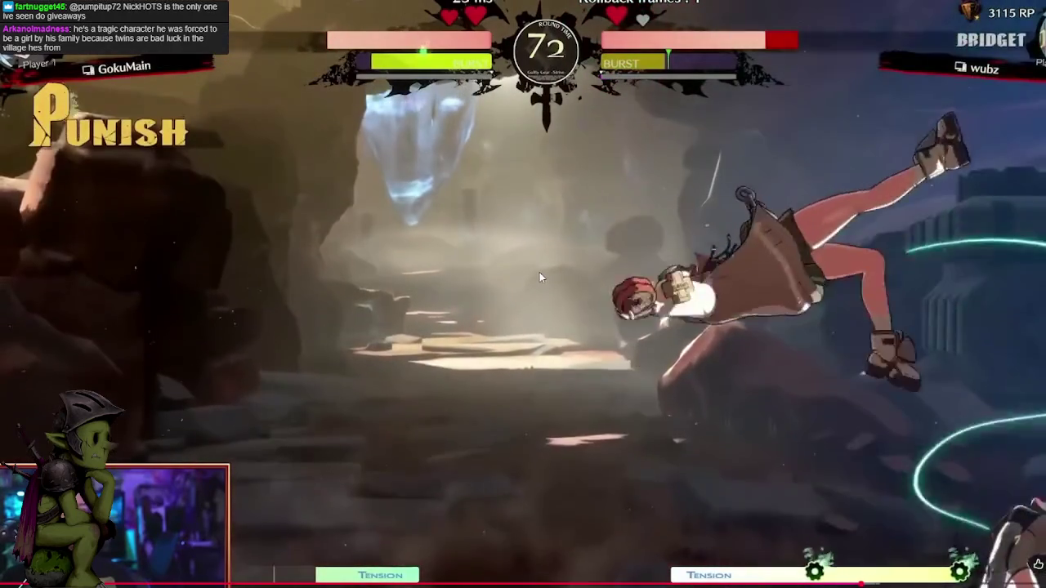
pyautogui.click(397, 246)
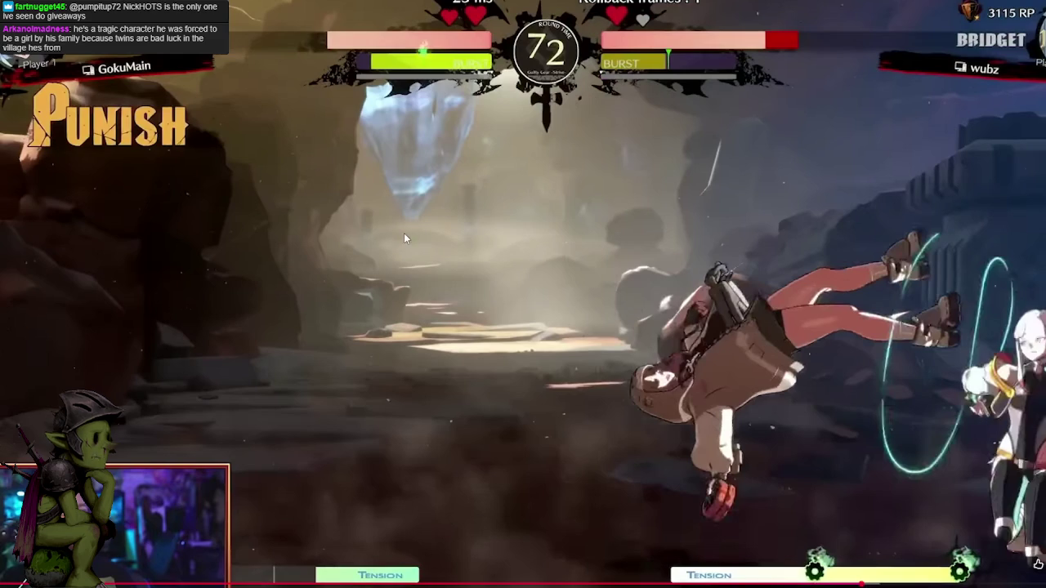
pyautogui.click(385, 190)
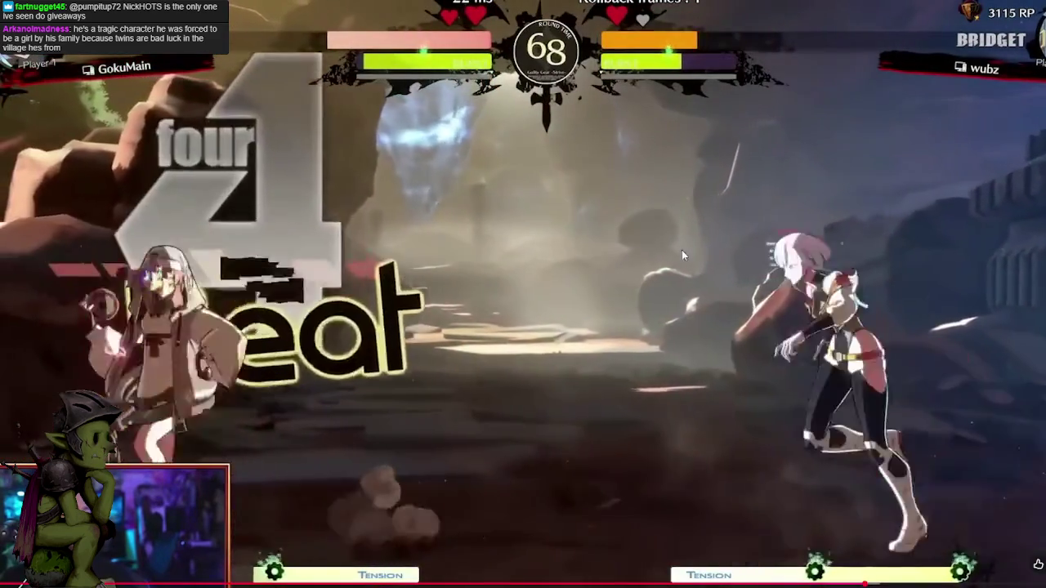
pyautogui.click(663, 248)
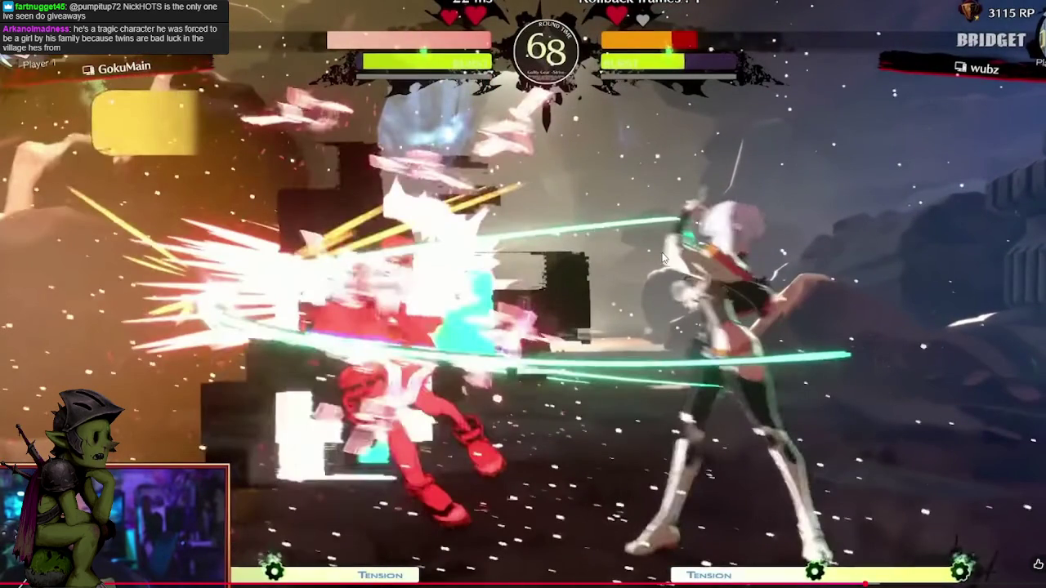
pyautogui.click(611, 253)
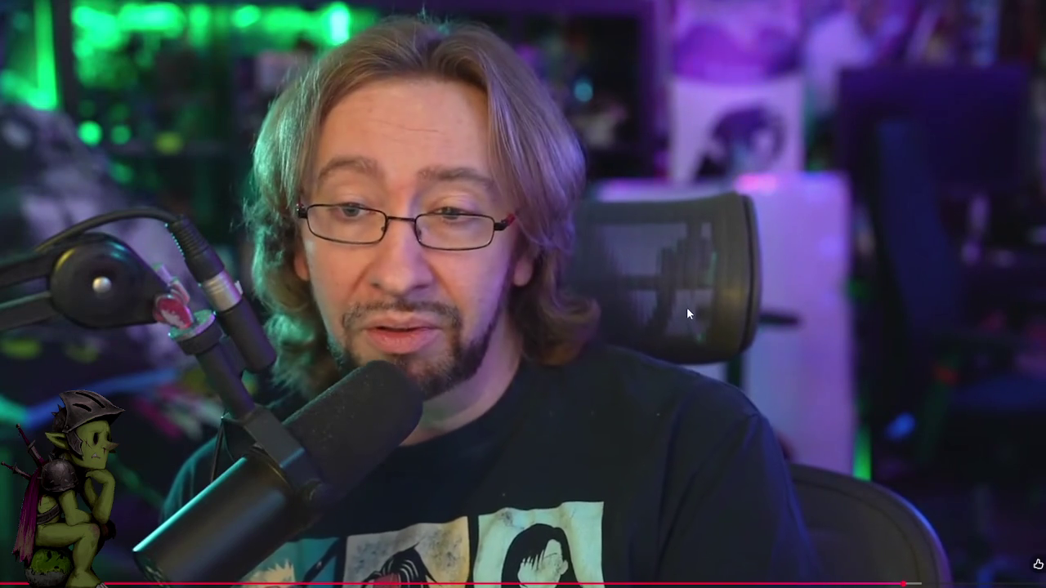
# Pause the host's commentary and rewind it to replay the earlier section.
pyautogui.click(687, 308)
pyautogui.press('Left')
pyautogui.press('Left')
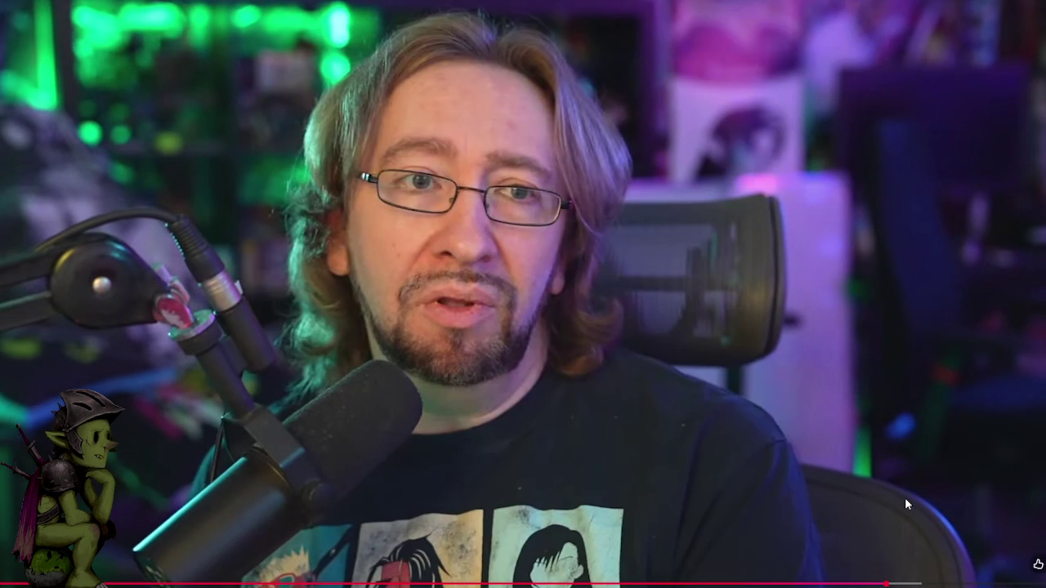
pyautogui.press('space')
pyautogui.press('Left')
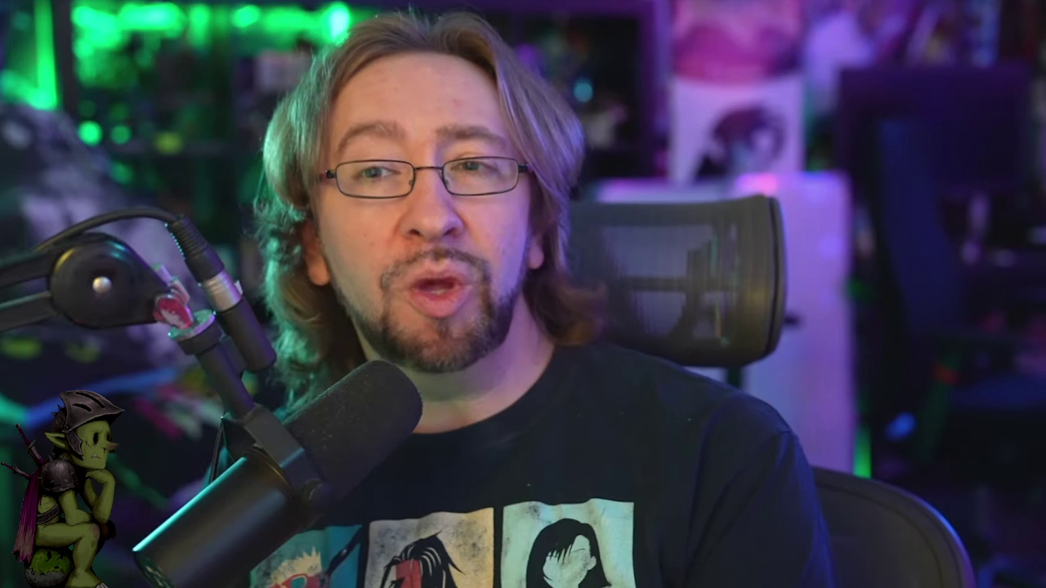
# Play through the commentary with one pause, then scroll down the REAL TALK video page.
pyautogui.click(884, 284)
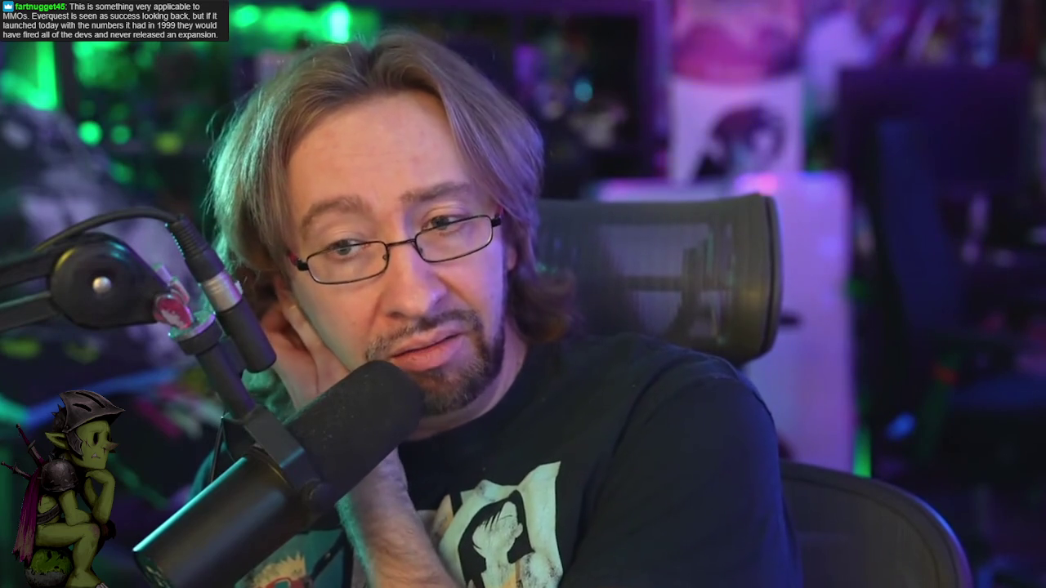
pyautogui.click(884, 284)
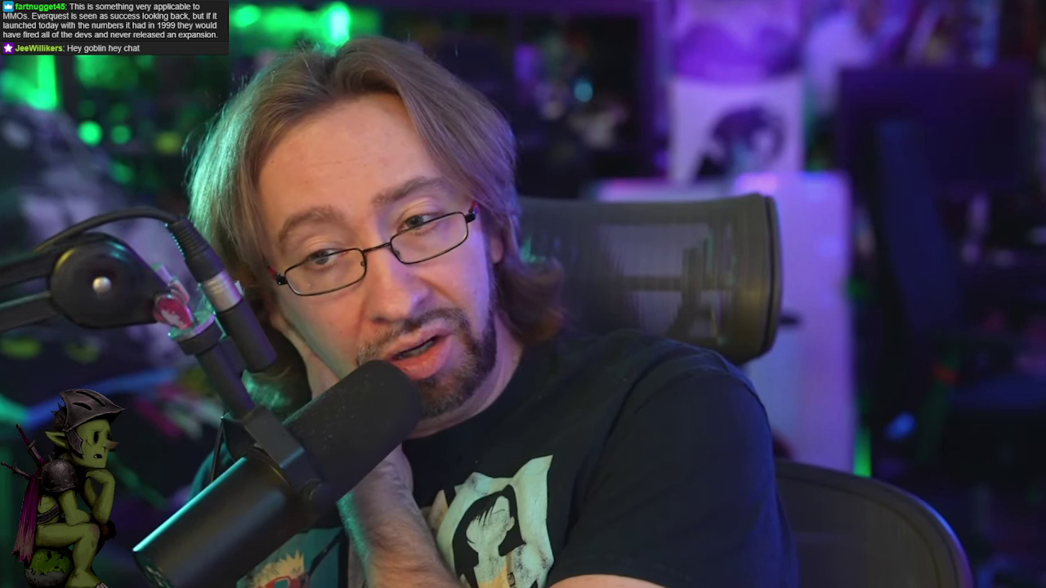
pyautogui.click(884, 284)
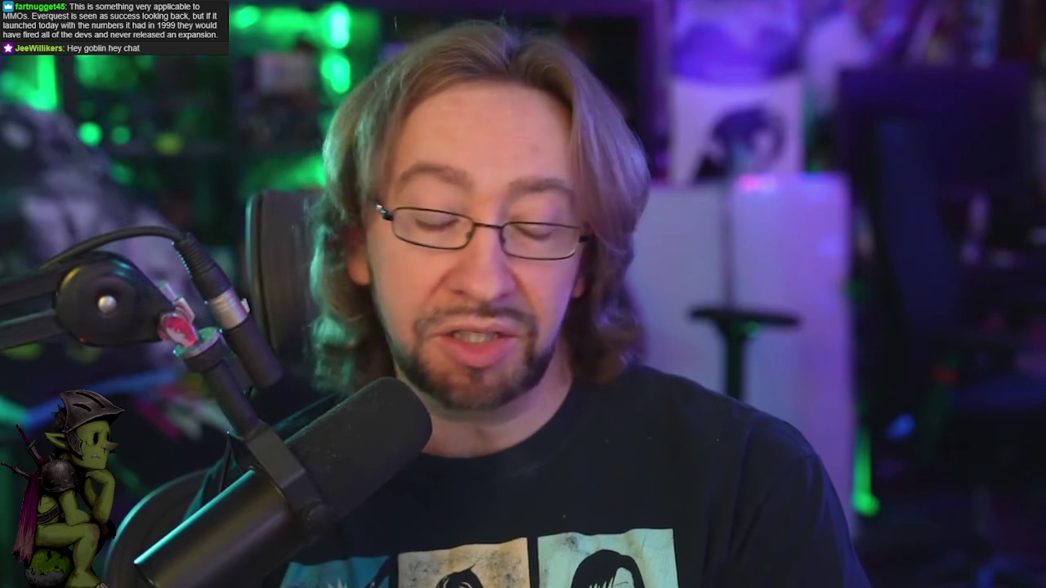
pyautogui.scroll(-1, 649, 510)
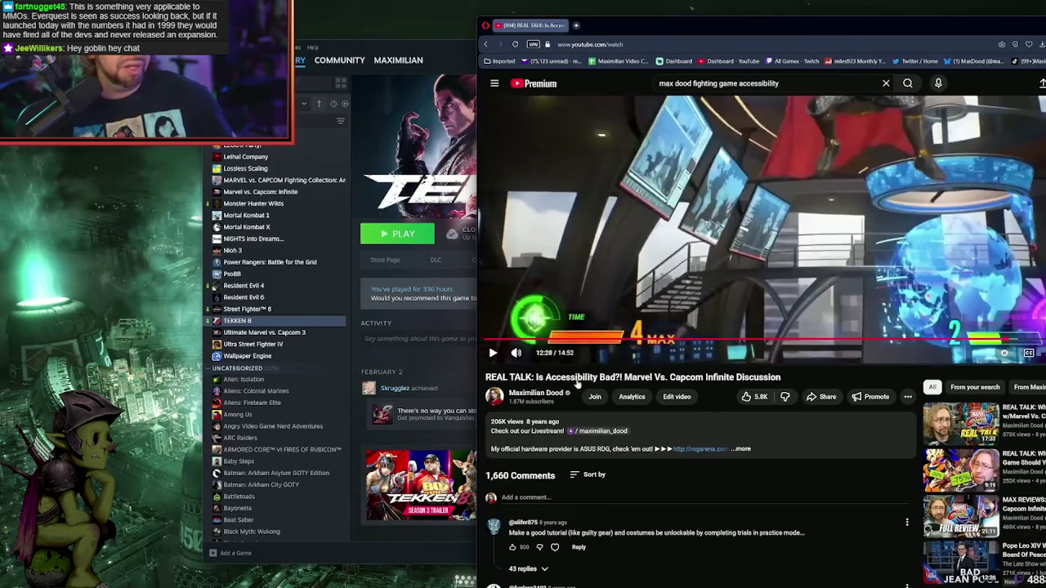
# Resume the Marvel Vs. Capcom Infinite discussion video and scroll back up to its player.
pyautogui.press('k')
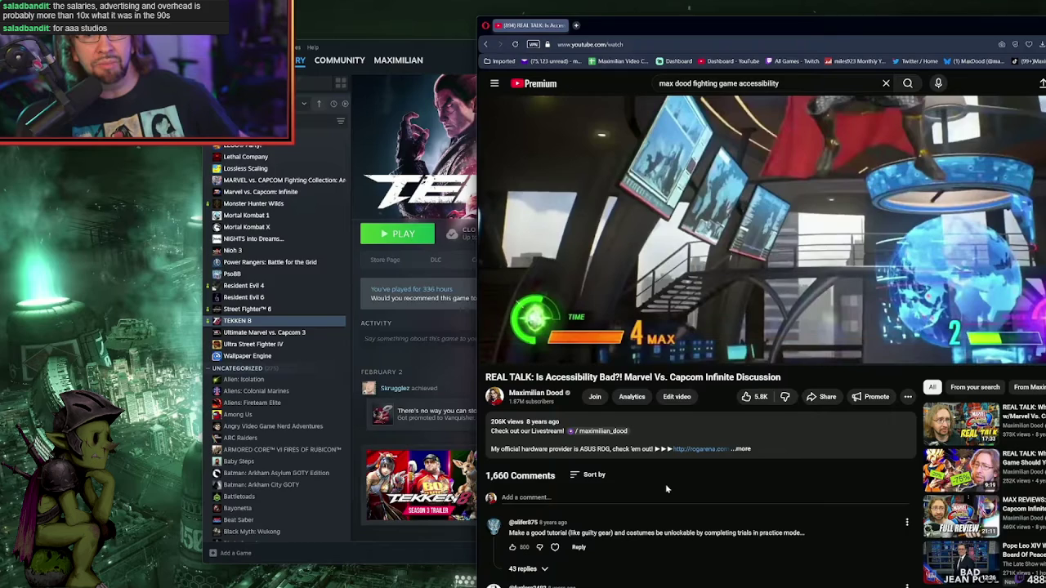
pyautogui.scroll(1, 625, 504)
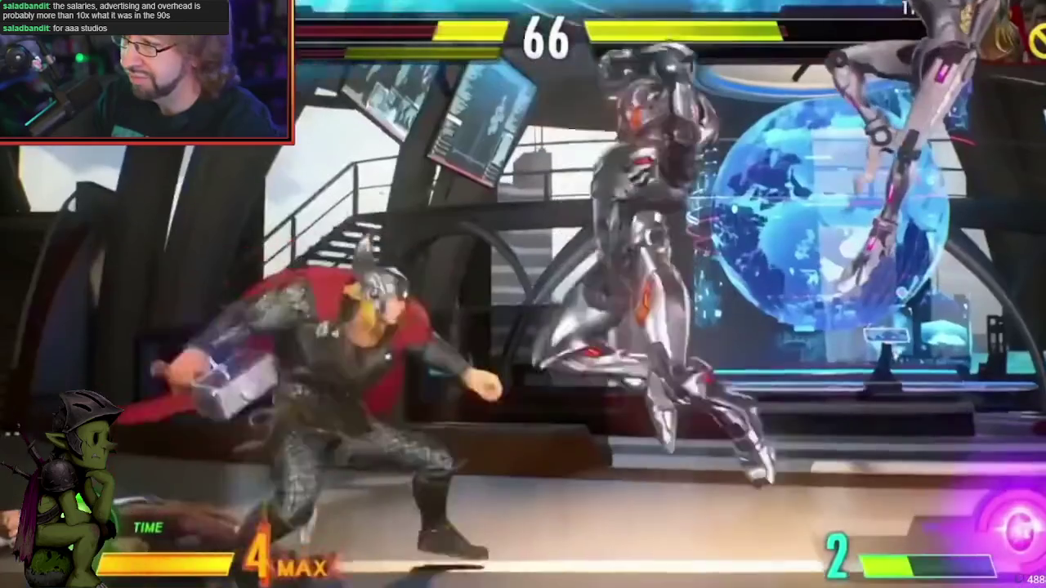
pyautogui.click(886, 290)
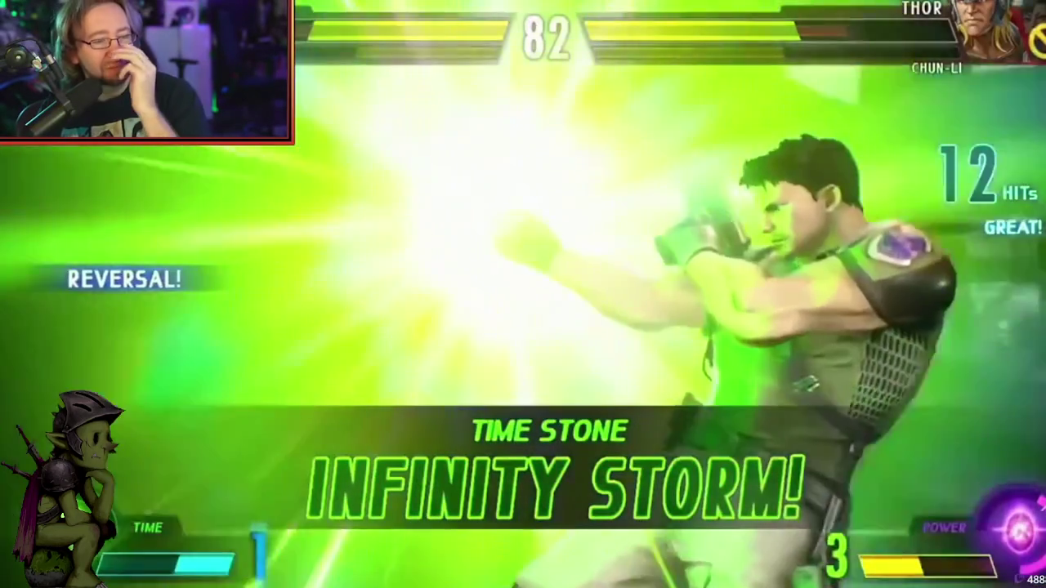
pyautogui.click(884, 284)
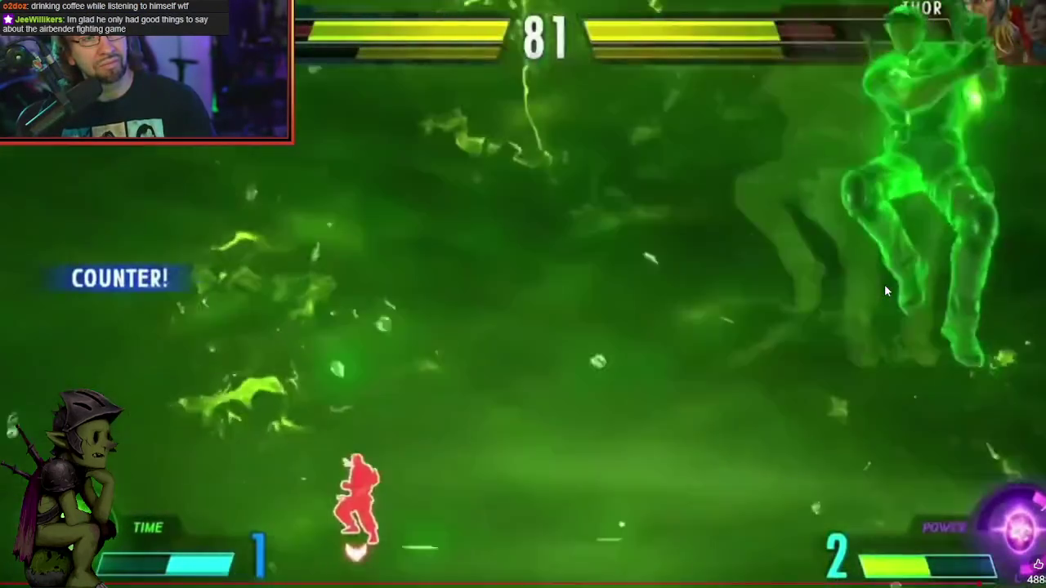
pyautogui.click(884, 291)
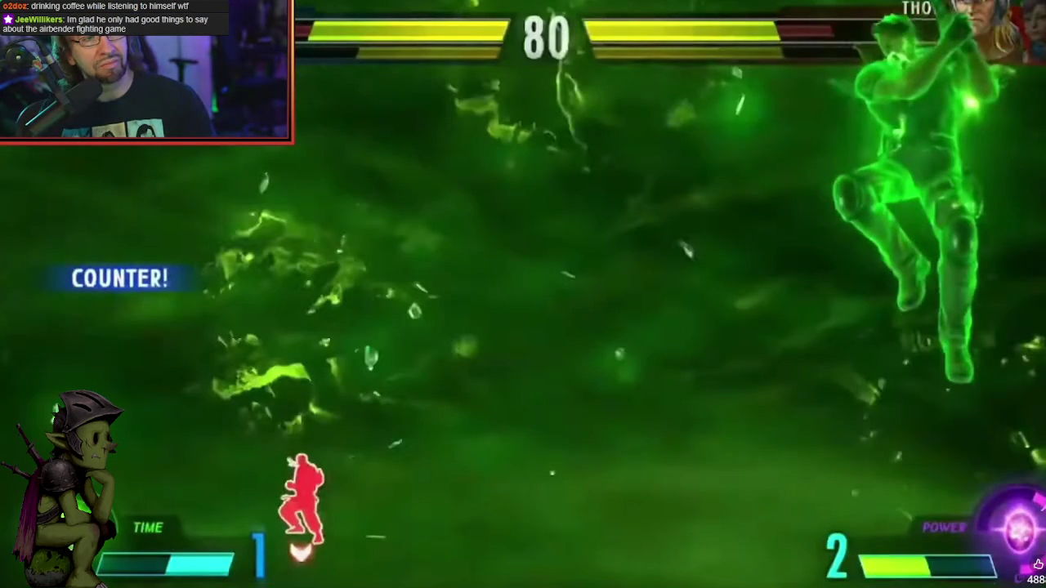
pyautogui.click(884, 291)
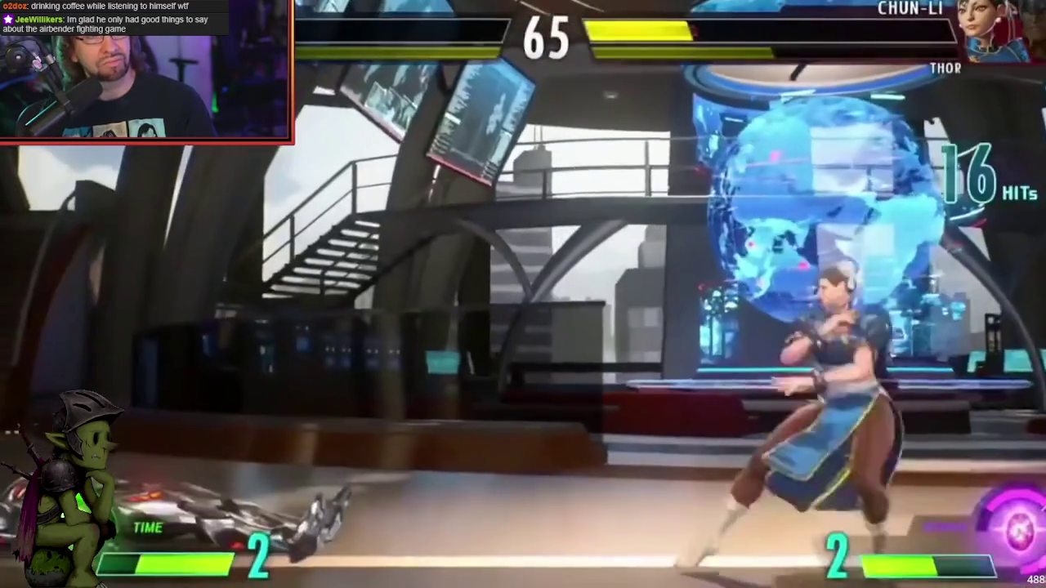
pyautogui.click(885, 286)
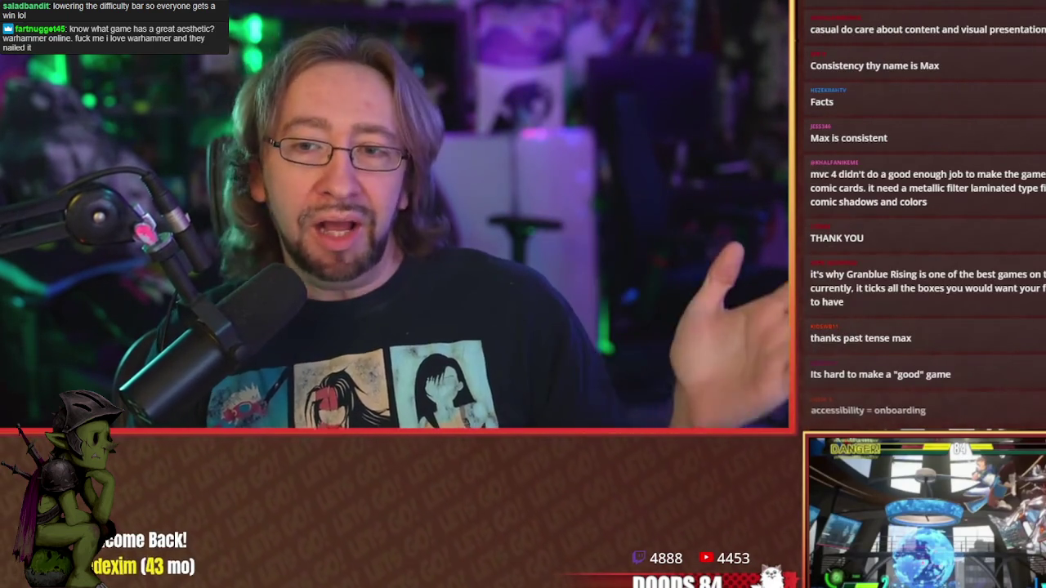
pyautogui.click(887, 290)
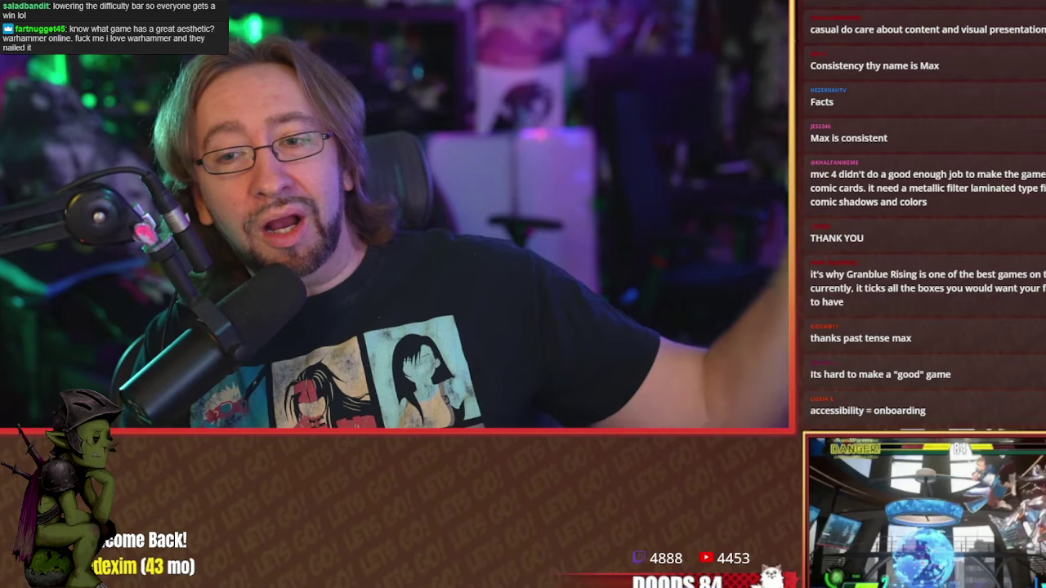
pyautogui.click(884, 284)
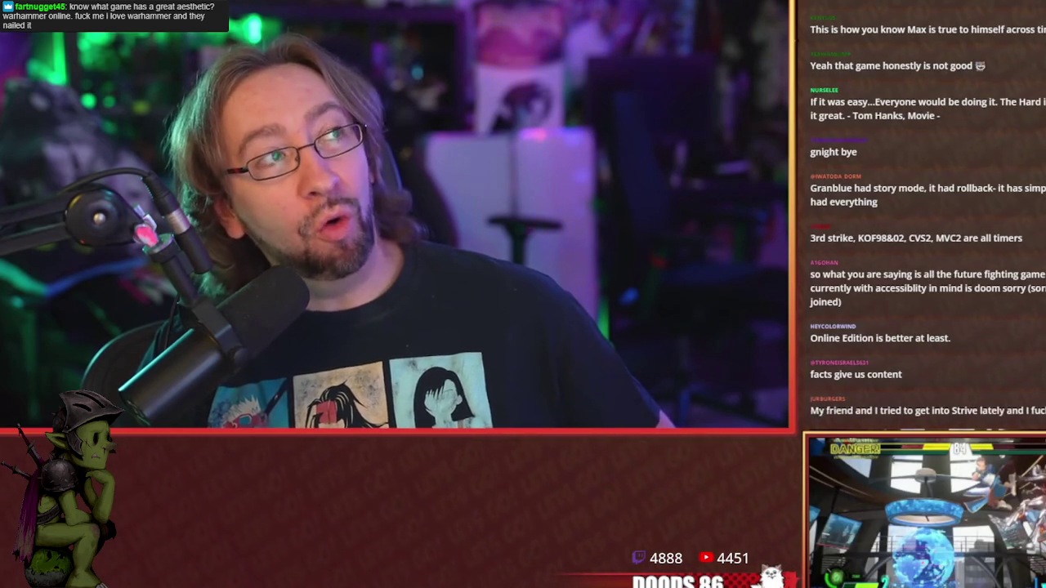
pyautogui.click(887, 290)
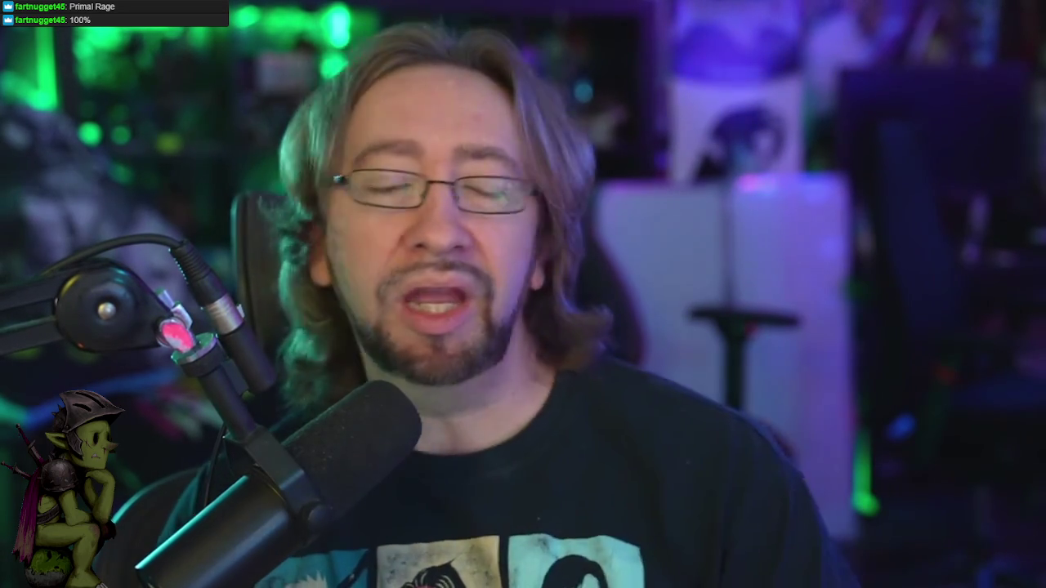
# Pause and skip through the animated video, then load Cookie Clicker from the Bing results.
pyautogui.click(884, 291)
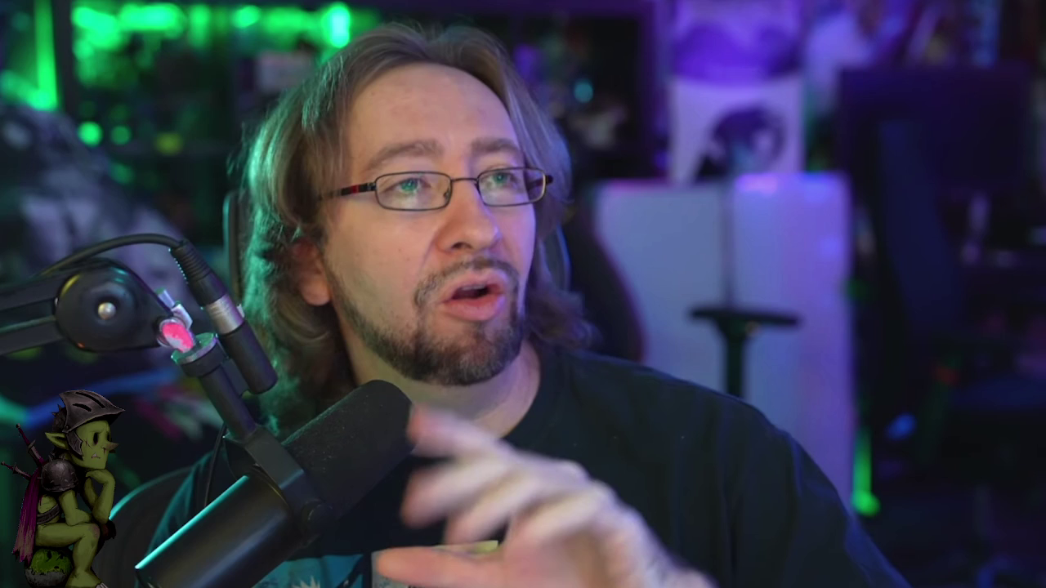
pyautogui.click(884, 284)
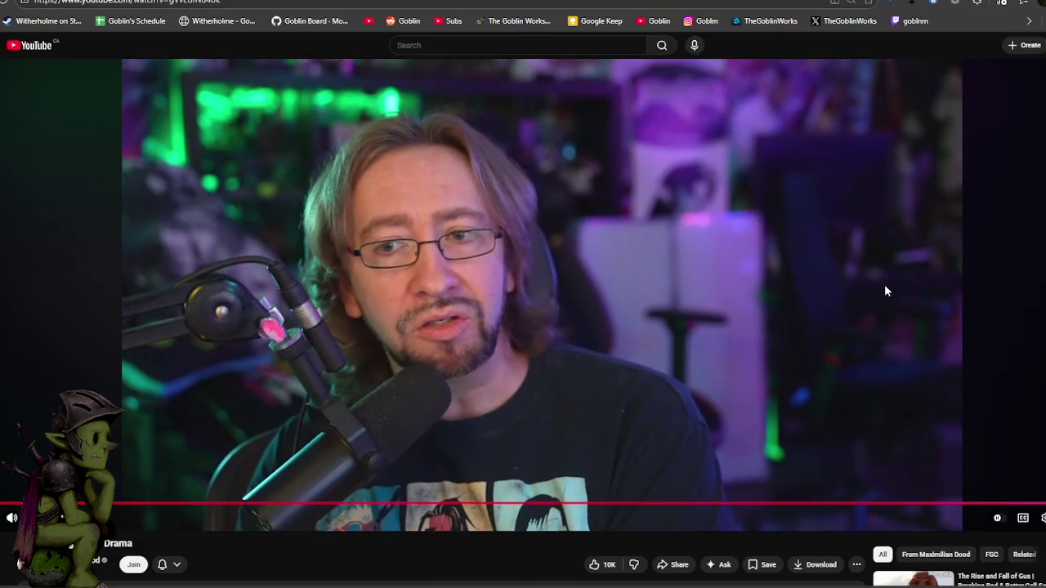
pyautogui.moveTo(671, 260)
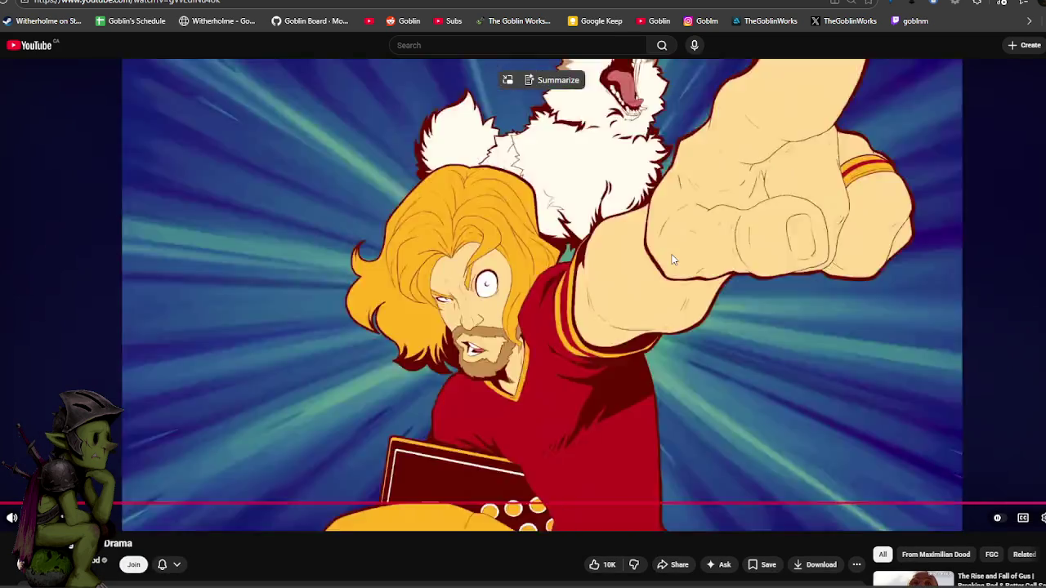
pyautogui.press('space')
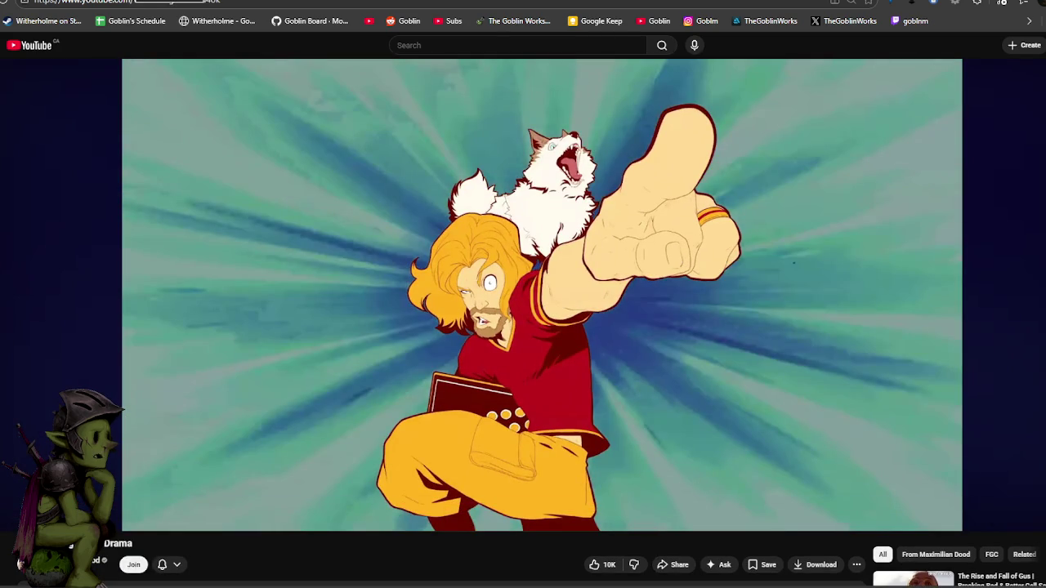
pyautogui.hotkey('ctrl', 'Tab')
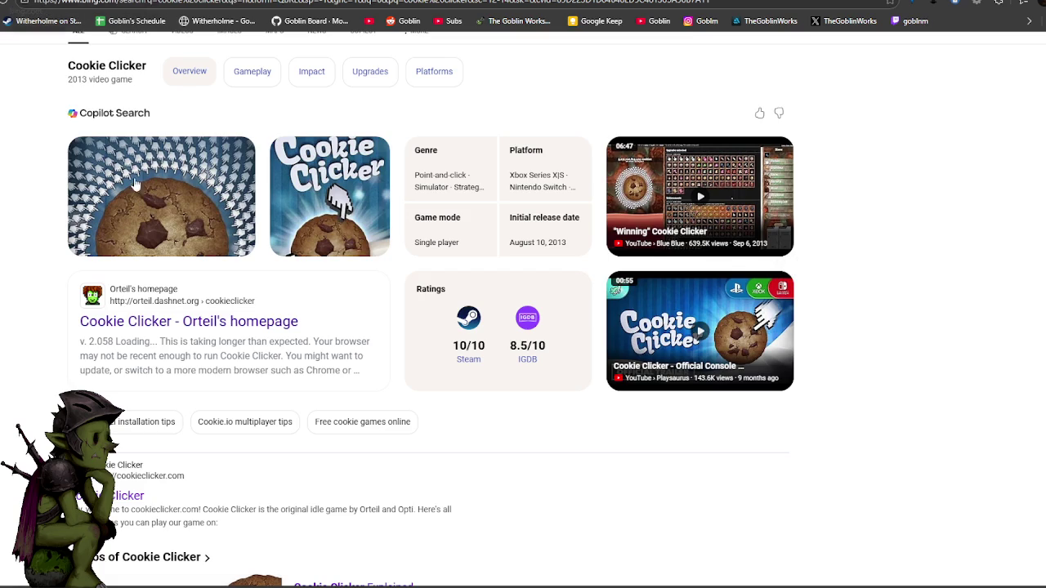
pyautogui.click(132, 322)
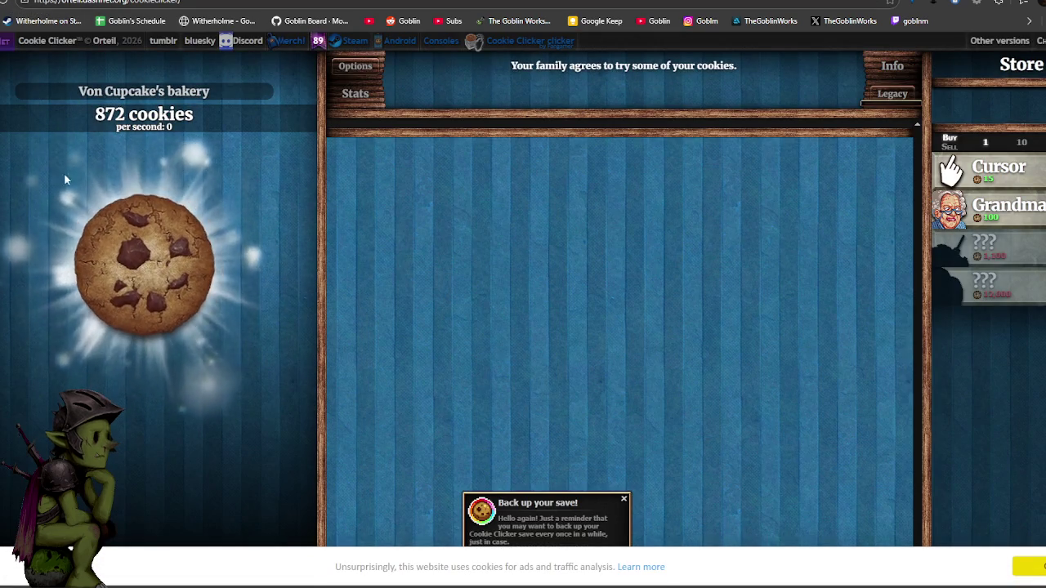
# Bake cookies on the big cookie until the count climbs from 872 to 999.
pyautogui.click(112, 229)
pyautogui.click(113, 229)
pyautogui.click(113, 229)
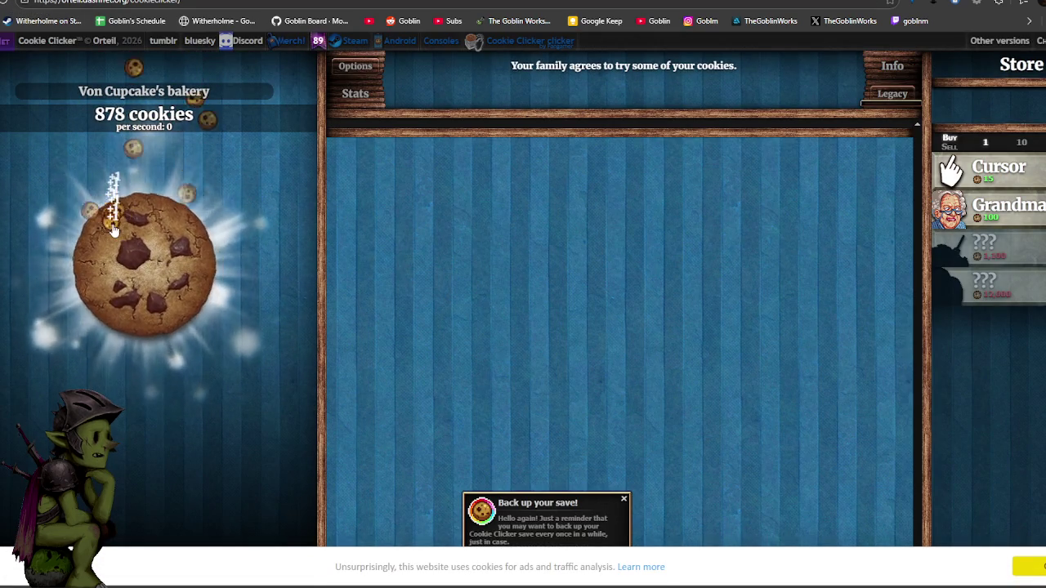
pyautogui.click(113, 230)
pyautogui.click(127, 246)
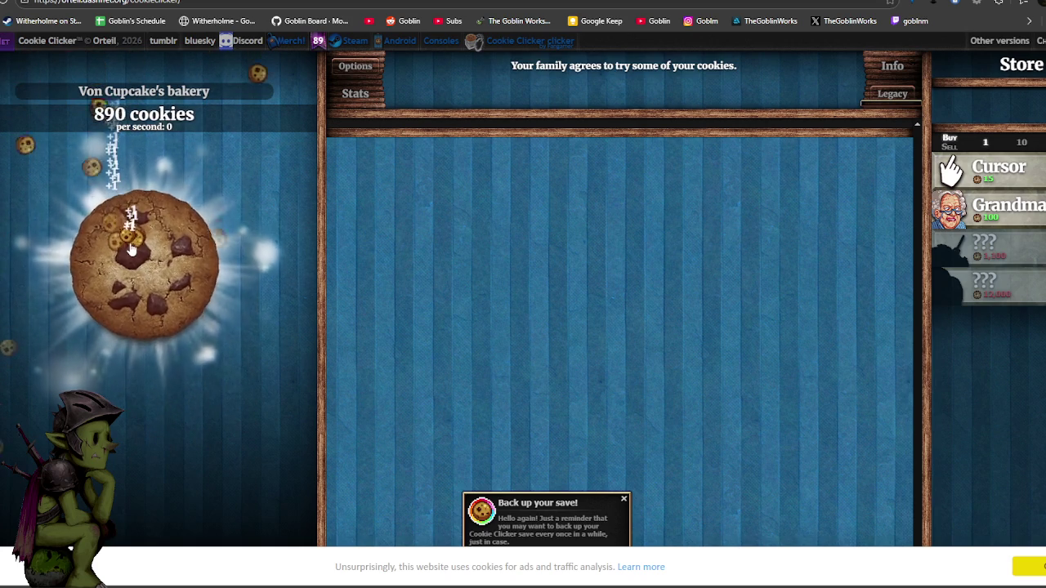
pyautogui.click(131, 250)
pyautogui.click(130, 251)
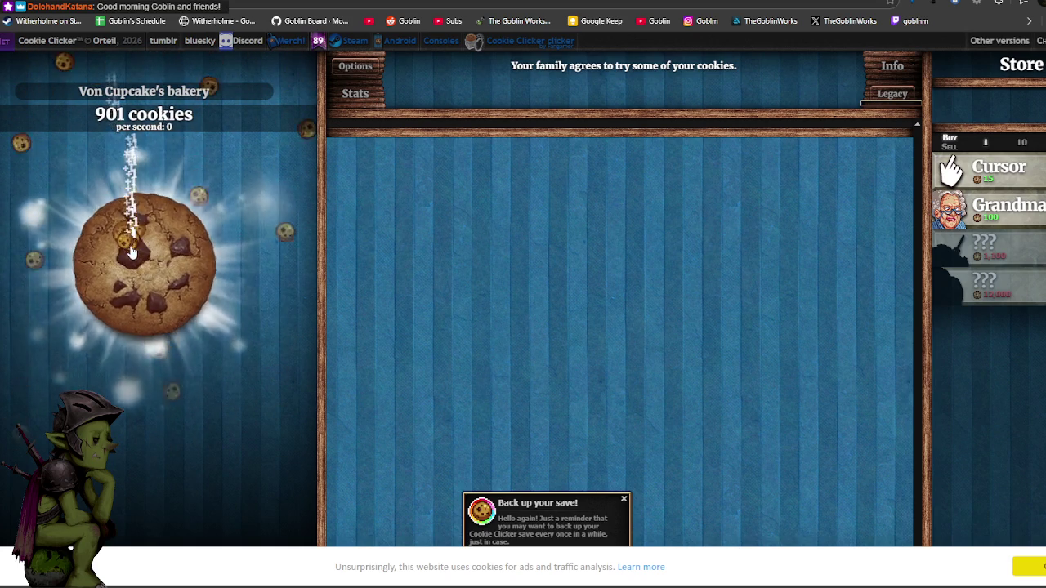
pyautogui.click(132, 251)
pyautogui.click(133, 251)
pyautogui.click(133, 251)
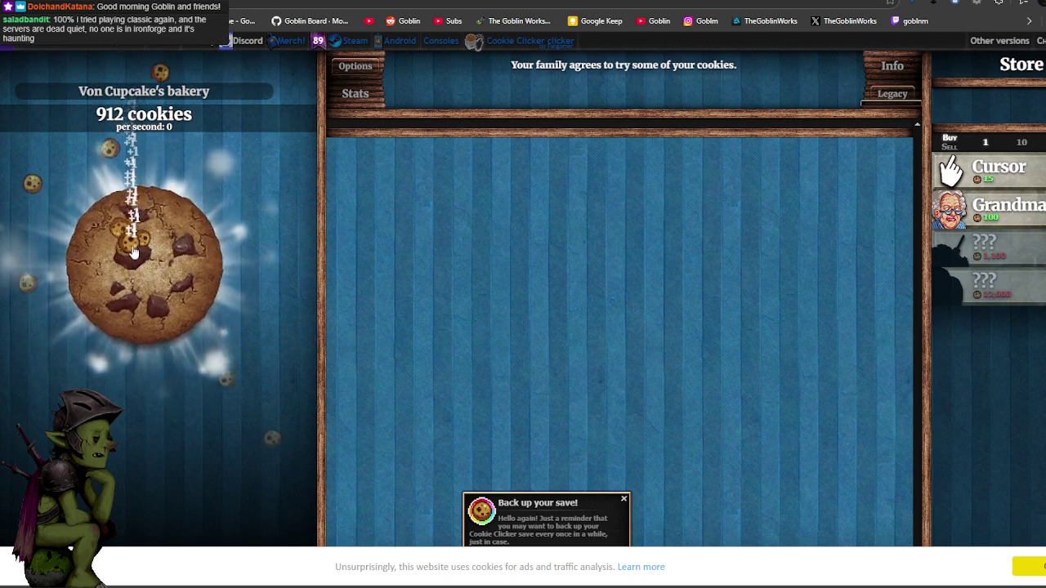
pyautogui.click(132, 252)
pyautogui.click(132, 252)
pyautogui.click(131, 251)
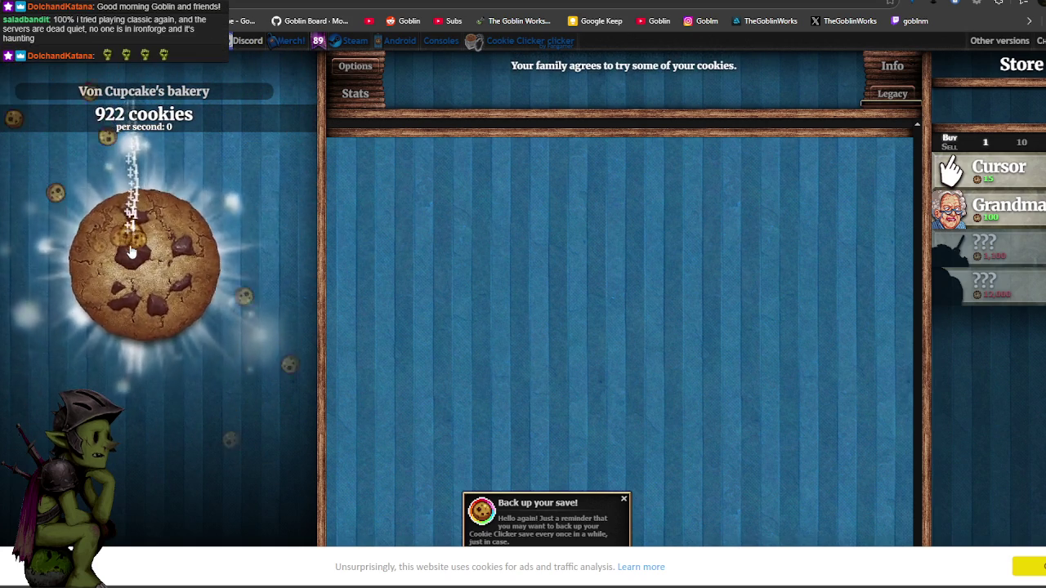
pyautogui.click(131, 252)
pyautogui.click(130, 252)
pyautogui.click(131, 252)
pyautogui.click(130, 252)
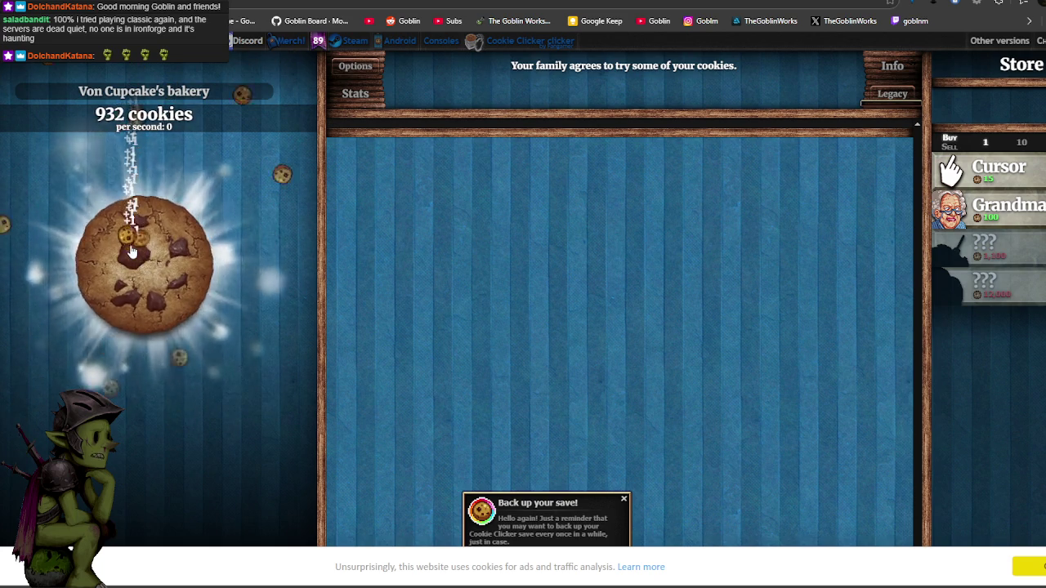
pyautogui.click(130, 252)
pyautogui.click(132, 252)
pyautogui.click(132, 252)
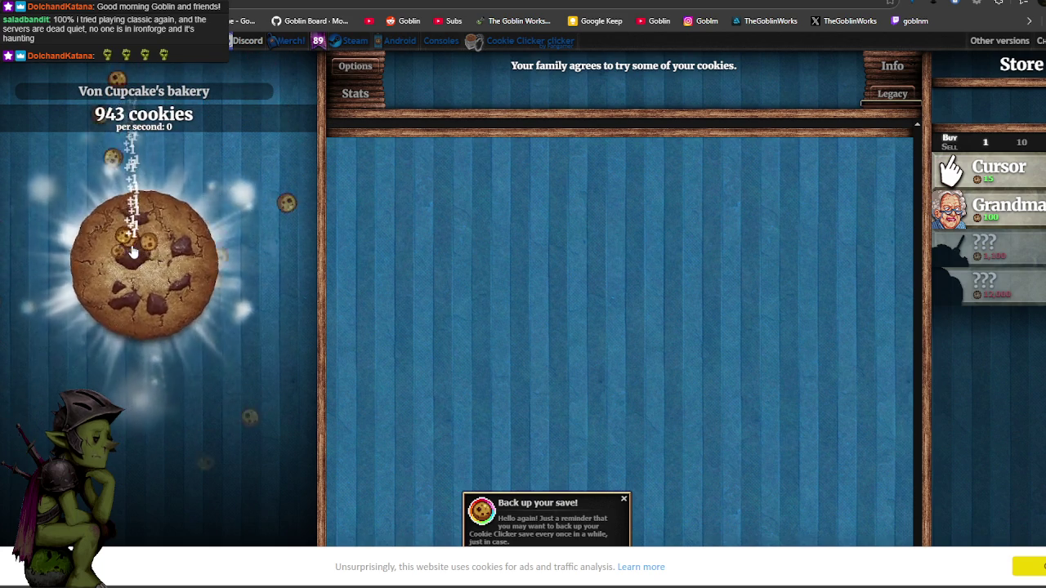
pyautogui.click(131, 251)
pyautogui.click(132, 252)
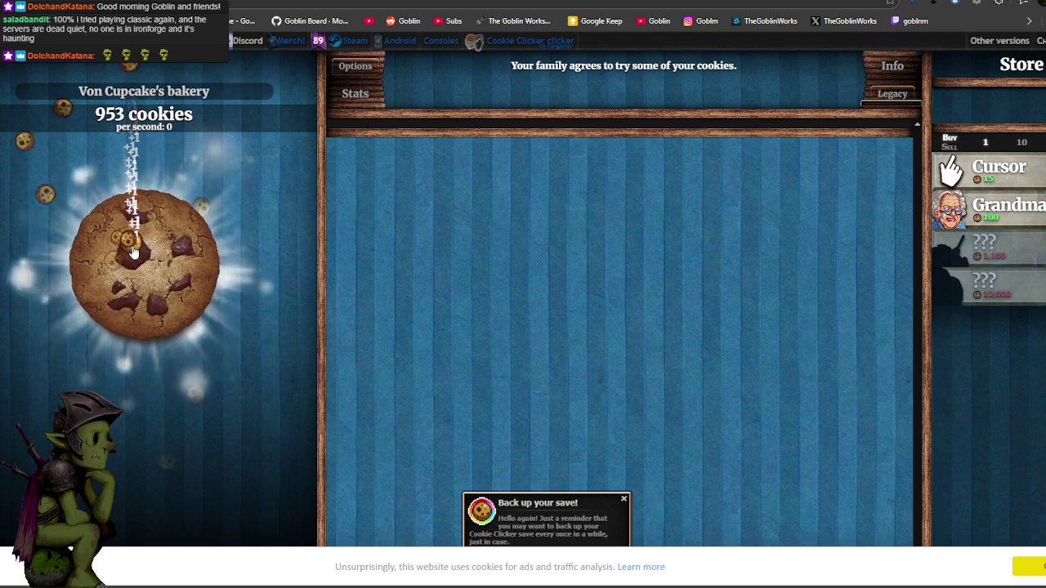
pyautogui.click(133, 252)
pyautogui.click(134, 252)
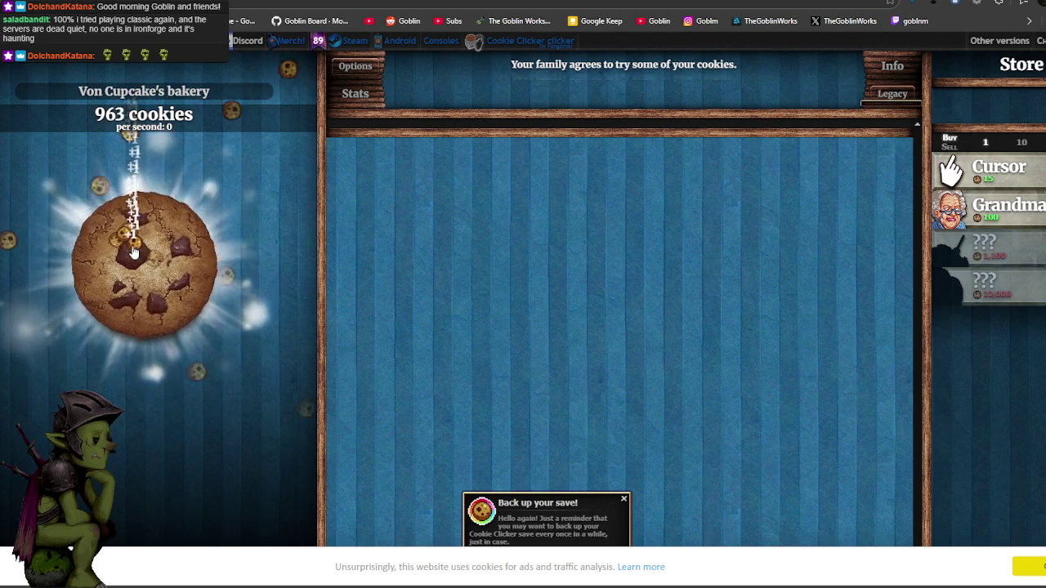
pyautogui.click(133, 251)
pyautogui.click(133, 252)
pyautogui.click(134, 251)
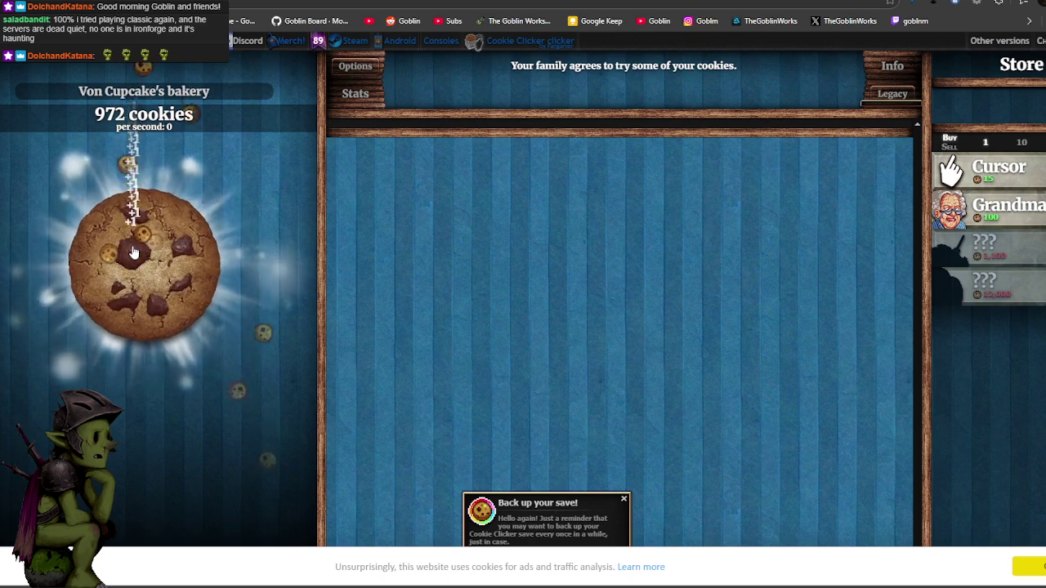
pyautogui.click(133, 252)
pyautogui.click(133, 252)
pyautogui.click(133, 251)
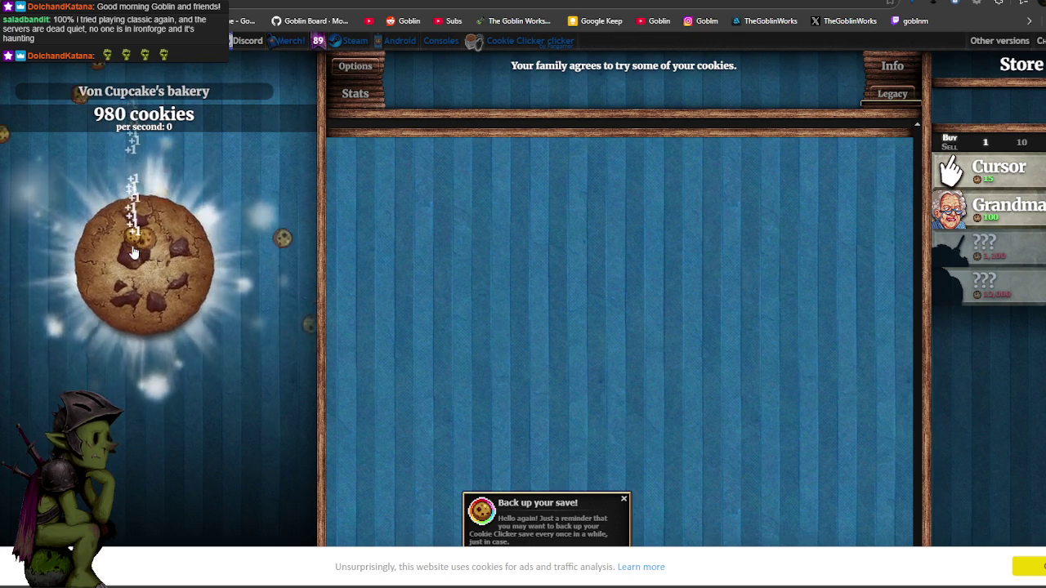
pyautogui.click(133, 252)
pyautogui.click(134, 251)
pyautogui.click(133, 252)
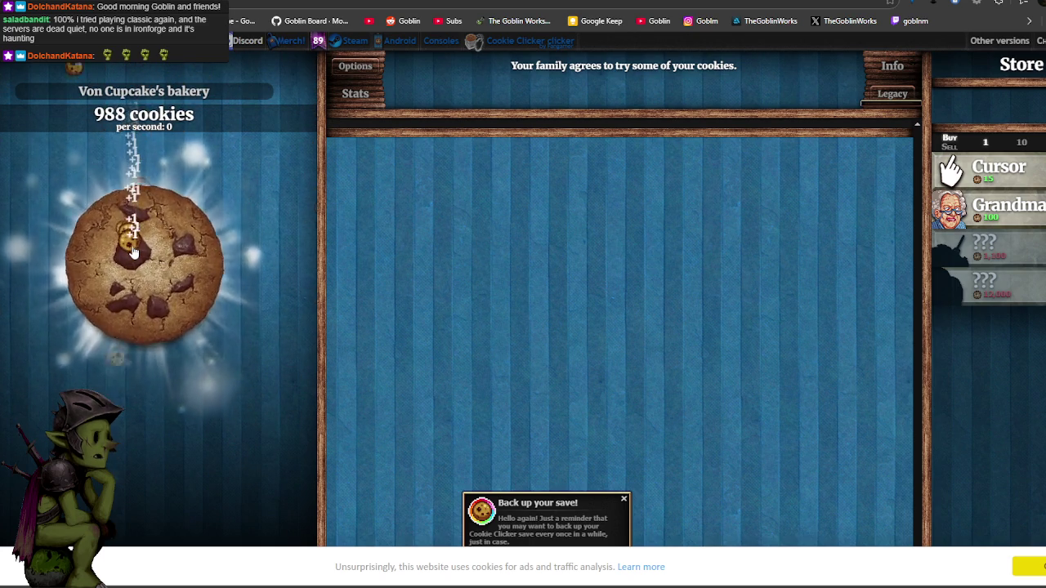
pyautogui.click(133, 252)
pyautogui.click(133, 252)
pyautogui.click(133, 252)
pyautogui.click(141, 262)
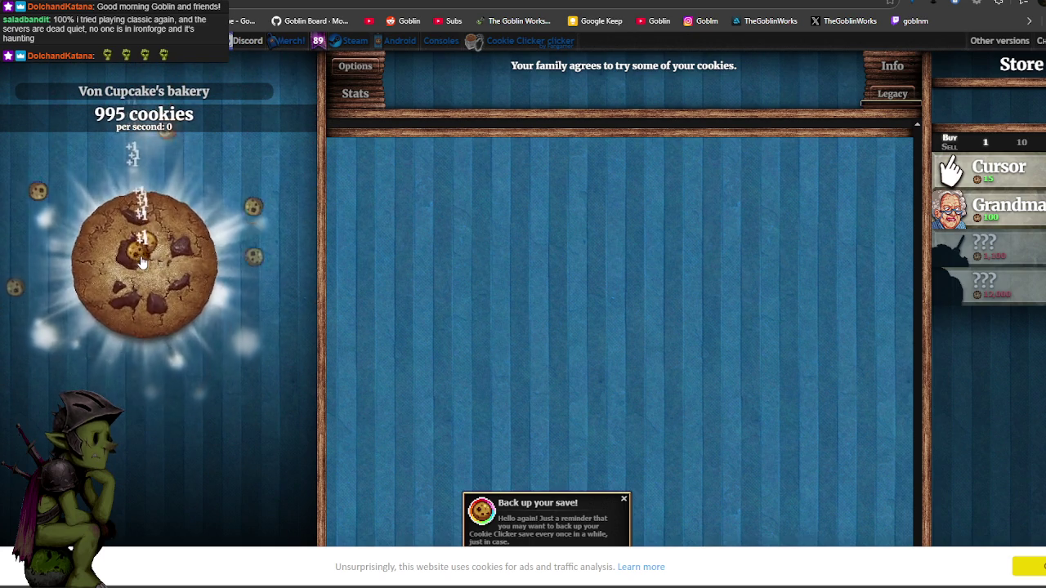
pyautogui.click(142, 262)
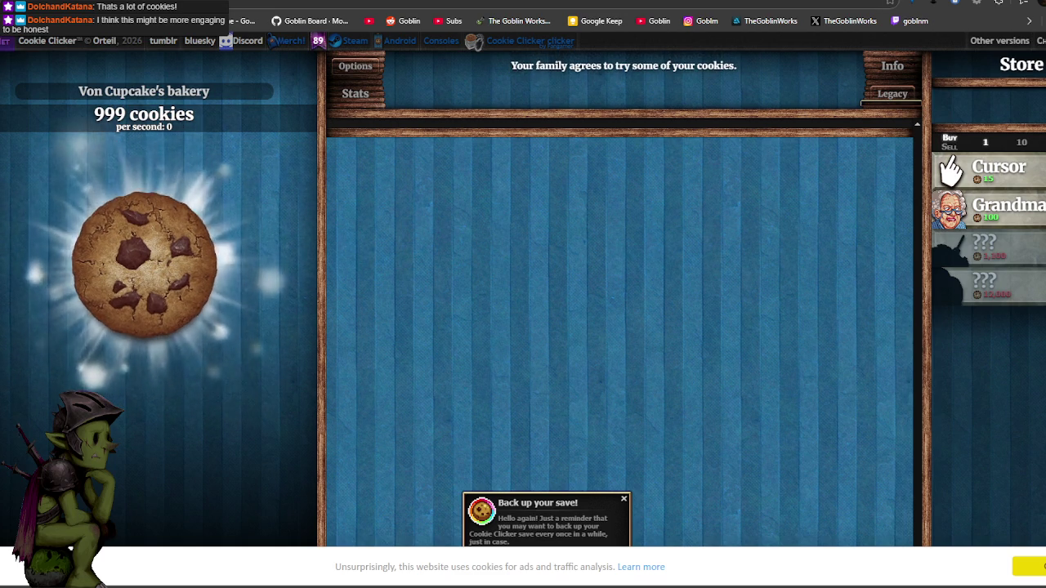
# Go back from Cookie Clicker to the search results page.
pyautogui.hotkey('alt', 'Left')
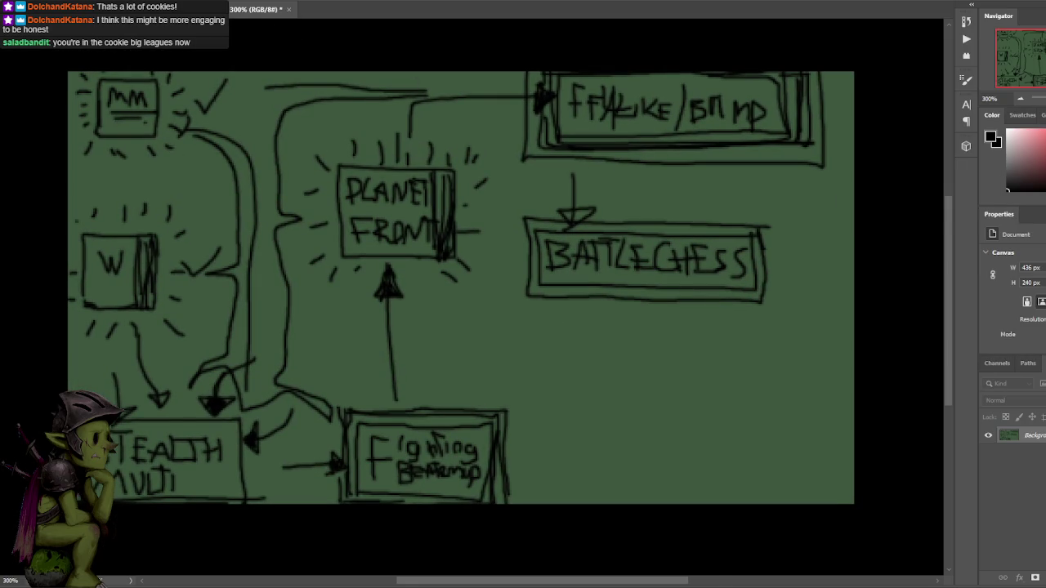
# Close the Untitled-1 green flowchart sketch and answer its save prompt, leaving the vine texture sheet.
pyautogui.hotkey('ctrl', 'Tab')
pyautogui.click(289, 10)
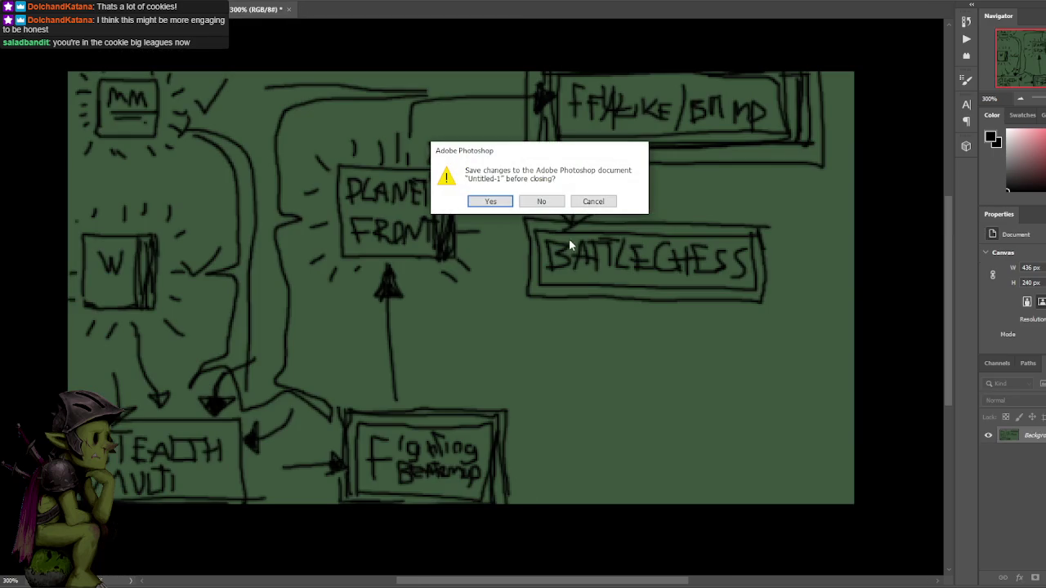
pyautogui.click(542, 202)
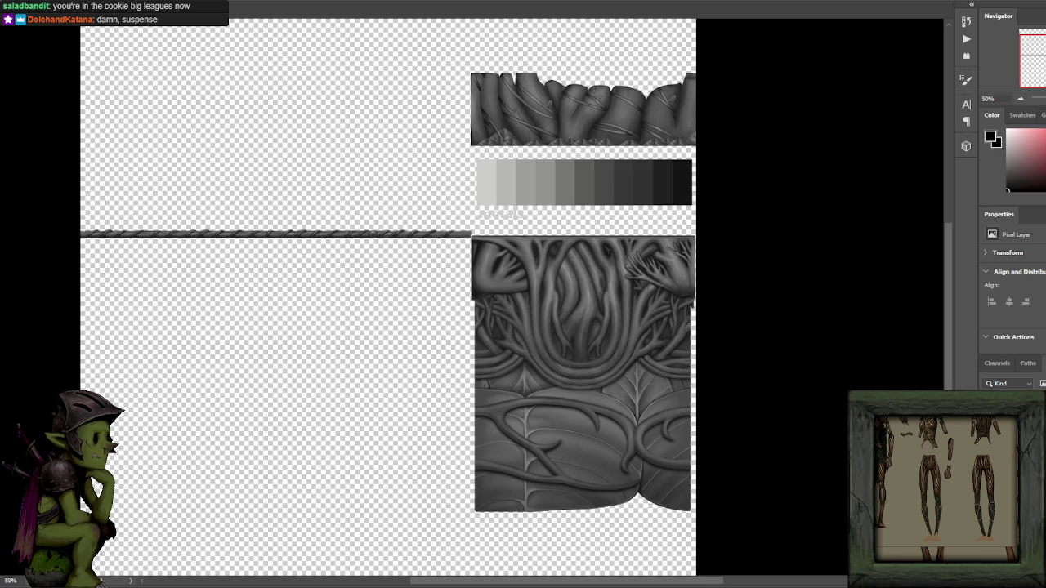
# Inspect the vine-textured trousers in Blender from several angles, then pick a recently opened file.
pyautogui.hotkey('alt', 'Tab')
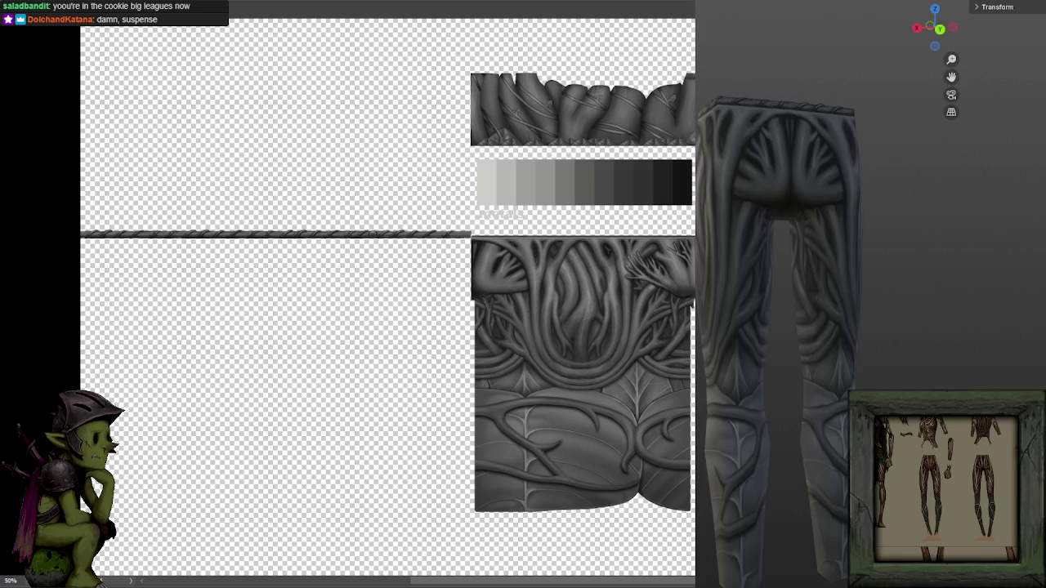
pyautogui.scroll(-3, 984, 245)
pyautogui.moveTo(913, 305); pyautogui.dragTo(973, 310)
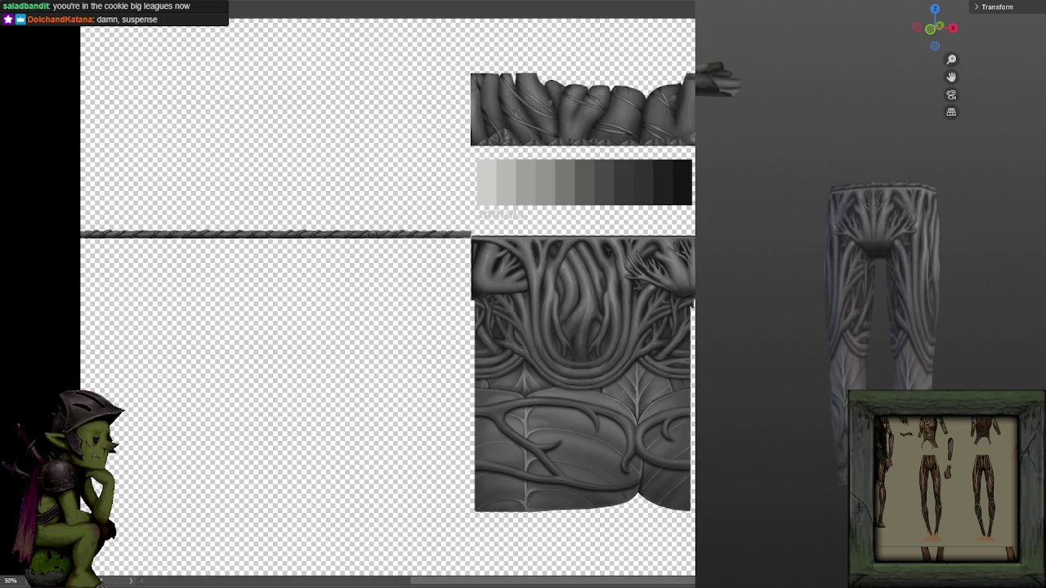
pyautogui.moveTo(967, 300)
pyautogui.mouseDown()
pyautogui.moveTo(862, 303)
pyautogui.moveTo(897, 315)
pyautogui.moveTo(891, 339)
pyautogui.mouseUp()
pyautogui.scroll(3, 900, 335)
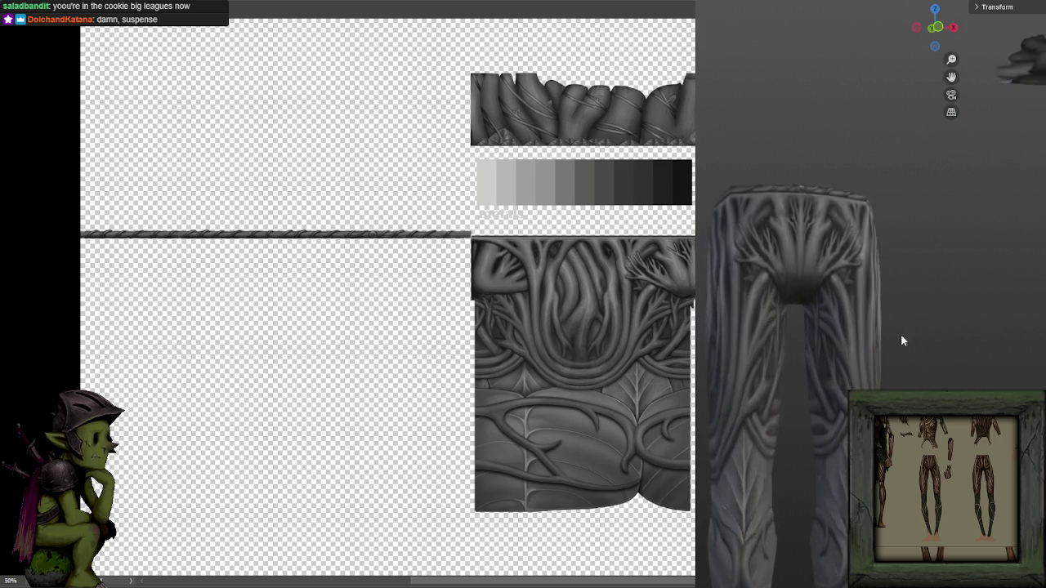
pyautogui.scroll(-1, 892, 362)
pyautogui.scroll(1, 893, 362)
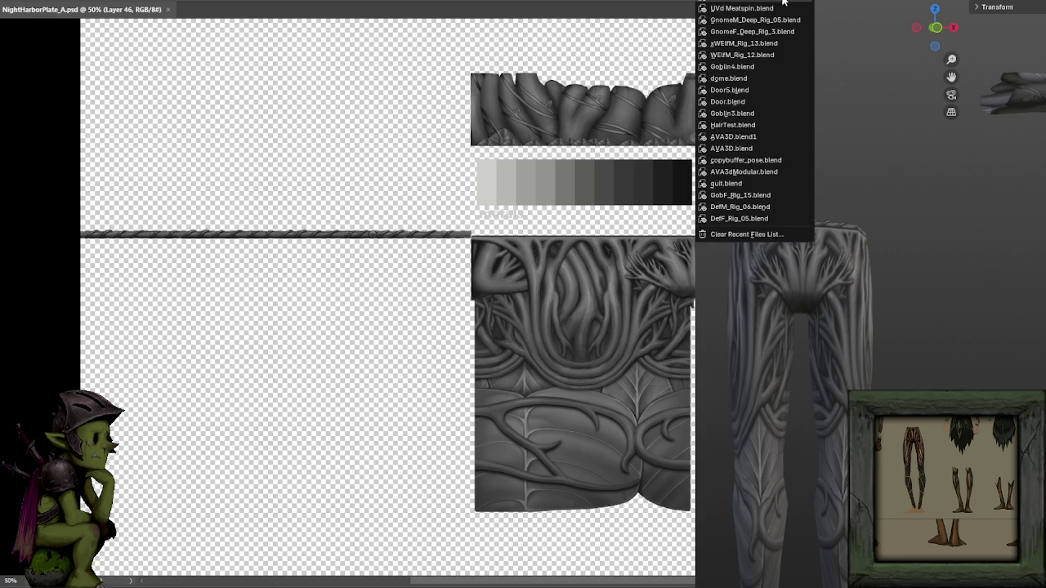
pyautogui.click(776, 9)
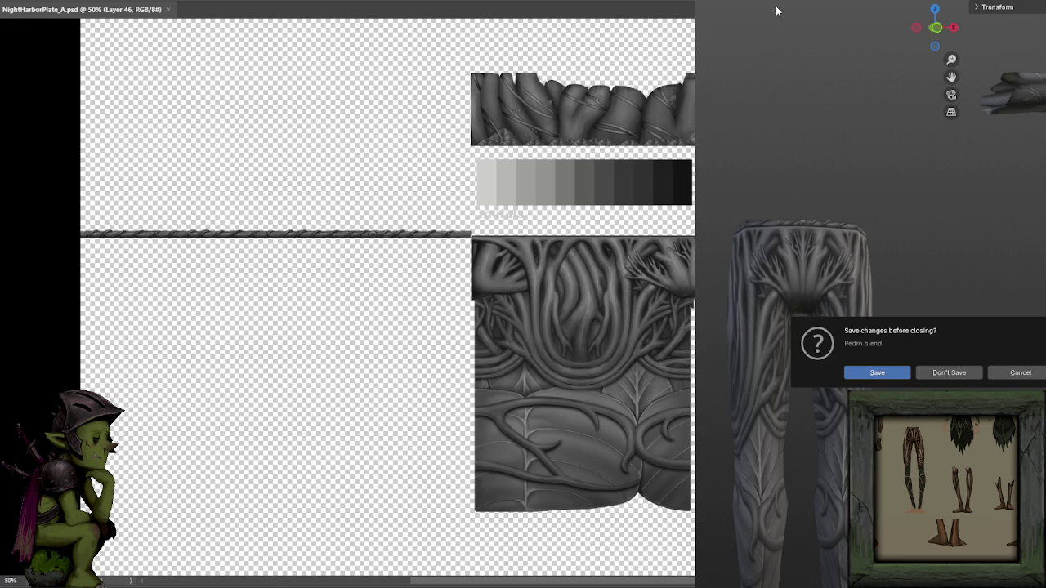
# Discard unsaved changes, load the meat-on-spit file and orbit around the meat chunk.
pyautogui.click(949, 373)
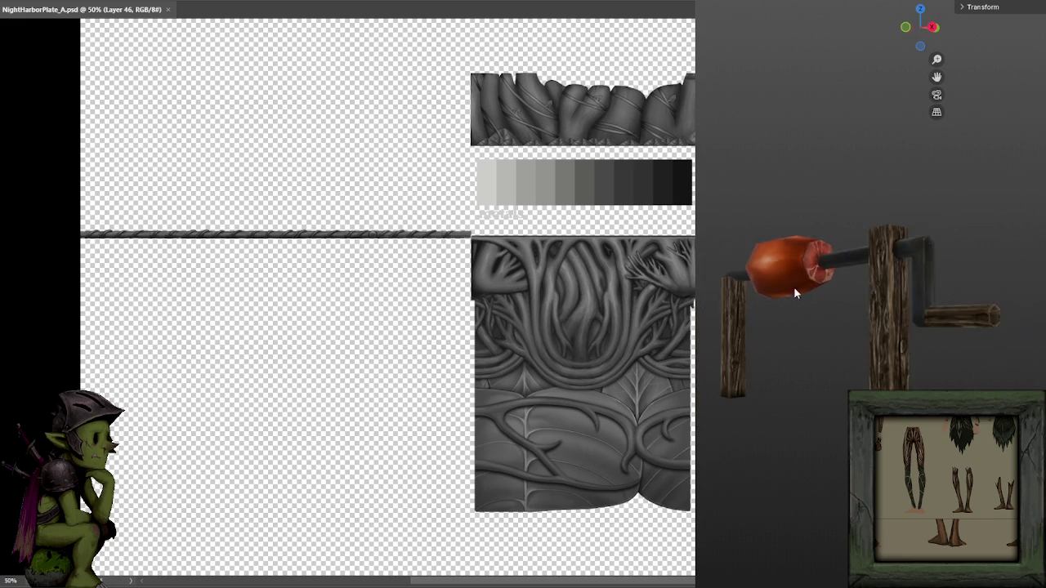
pyautogui.moveTo(904, 307)
pyautogui.mouseDown()
pyautogui.moveTo(939, 303)
pyautogui.moveTo(876, 306)
pyautogui.moveTo(1006, 321)
pyautogui.moveTo(726, 312)
pyautogui.moveTo(895, 309)
pyautogui.moveTo(777, 304)
pyautogui.moveTo(852, 282)
pyautogui.moveTo(888, 304)
pyautogui.moveTo(825, 310)
pyautogui.moveTo(838, 318)
pyautogui.mouseUp()
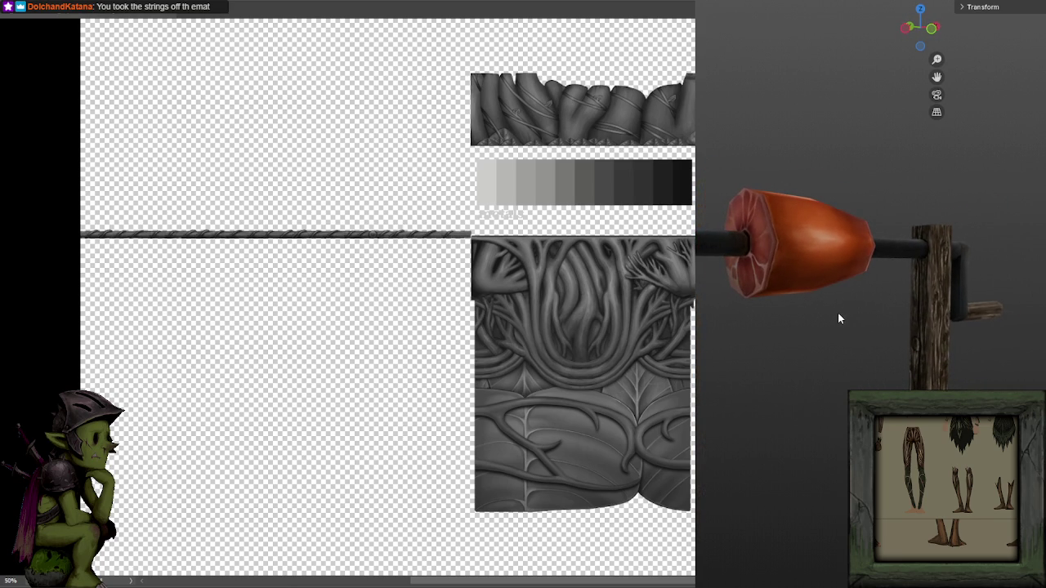
pyautogui.scroll(1, 822, 312)
pyautogui.scroll(2, 822, 312)
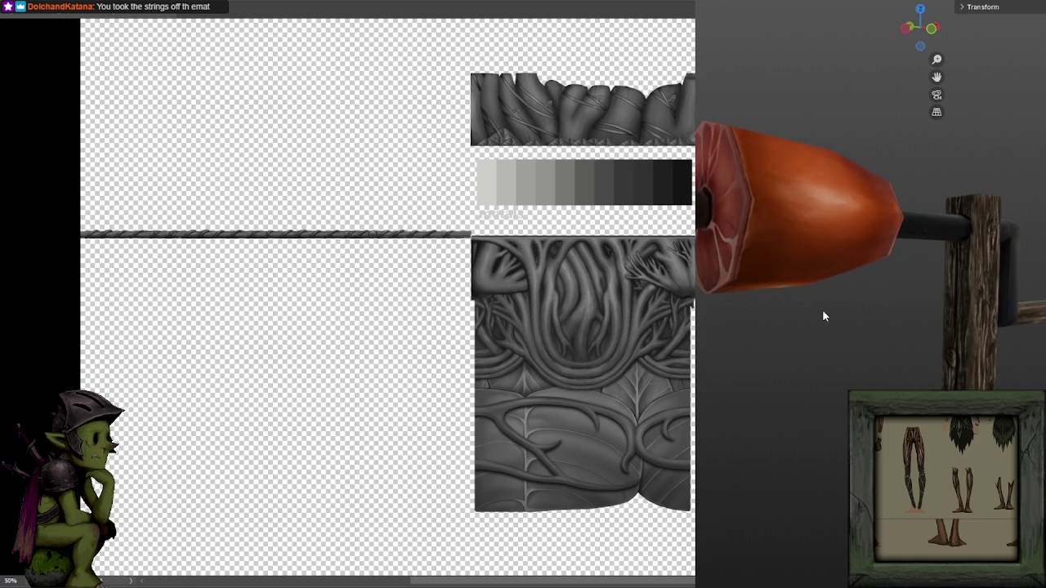
pyautogui.moveTo(821, 311)
pyautogui.mouseDown()
pyautogui.moveTo(930, 343)
pyautogui.moveTo(811, 335)
pyautogui.moveTo(775, 313)
pyautogui.moveTo(780, 282)
pyautogui.moveTo(766, 367)
pyautogui.moveTo(773, 332)
pyautogui.moveTo(761, 291)
pyautogui.moveTo(937, 292)
pyautogui.moveTo(790, 289)
pyautogui.moveTo(800, 272)
pyautogui.moveTo(769, 262)
pyautogui.moveTo(719, 281)
pyautogui.moveTo(694, 310)
pyautogui.moveTo(703, 326)
pyautogui.moveTo(731, 282)
pyautogui.moveTo(856, 289)
pyautogui.moveTo(829, 308)
pyautogui.moveTo(816, 299)
pyautogui.moveTo(929, 294)
pyautogui.moveTo(903, 305)
pyautogui.moveTo(798, 203)
pyautogui.moveTo(841, 250)
pyautogui.moveTo(773, 280)
pyautogui.moveTo(719, 284)
pyautogui.moveTo(805, 254)
pyautogui.moveTo(827, 260)
pyautogui.moveTo(797, 258)
pyautogui.moveTo(1015, 256)
pyautogui.moveTo(892, 237)
pyautogui.mouseUp()
# Move the meat chunk slightly along the Y axis and check it from the side.
pyautogui.press('g')
pyautogui.press('y')
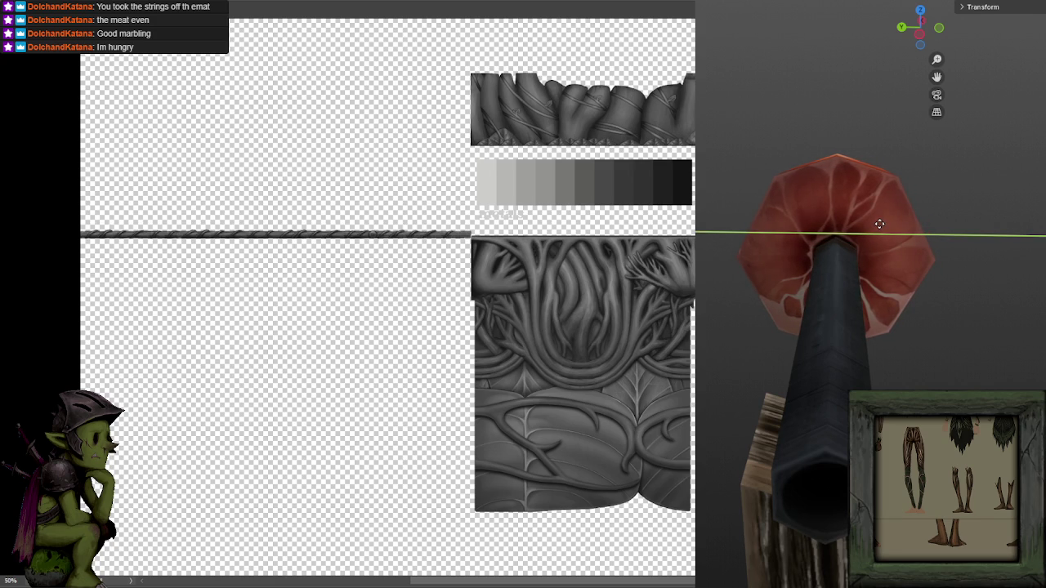
pyautogui.click(880, 224)
pyautogui.moveTo(880, 222)
pyautogui.mouseDown()
pyautogui.moveTo(816, 237)
pyautogui.moveTo(719, 227)
pyautogui.moveTo(798, 235)
pyautogui.mouseUp()
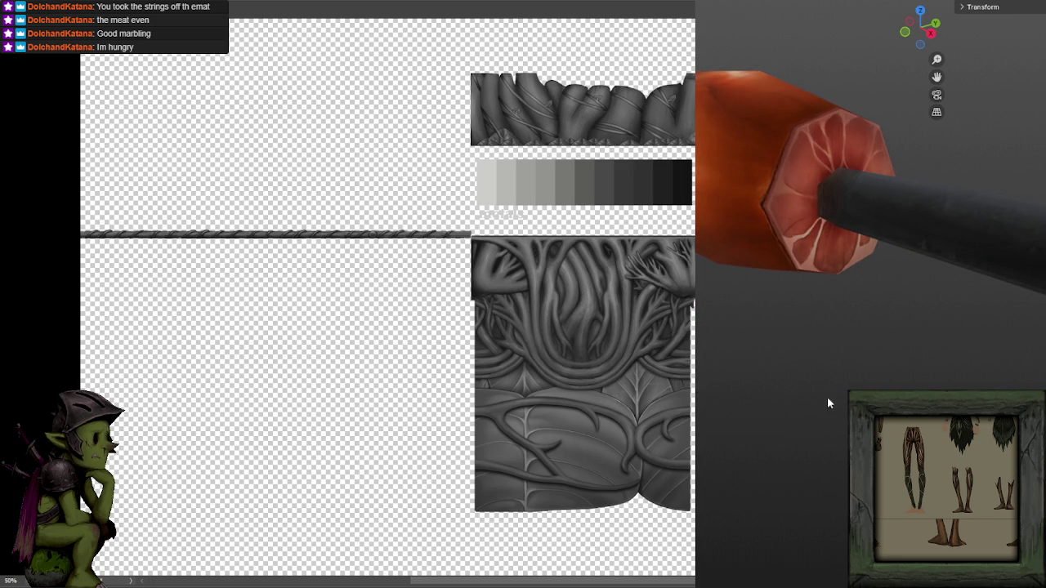
pyautogui.click(11, 46)
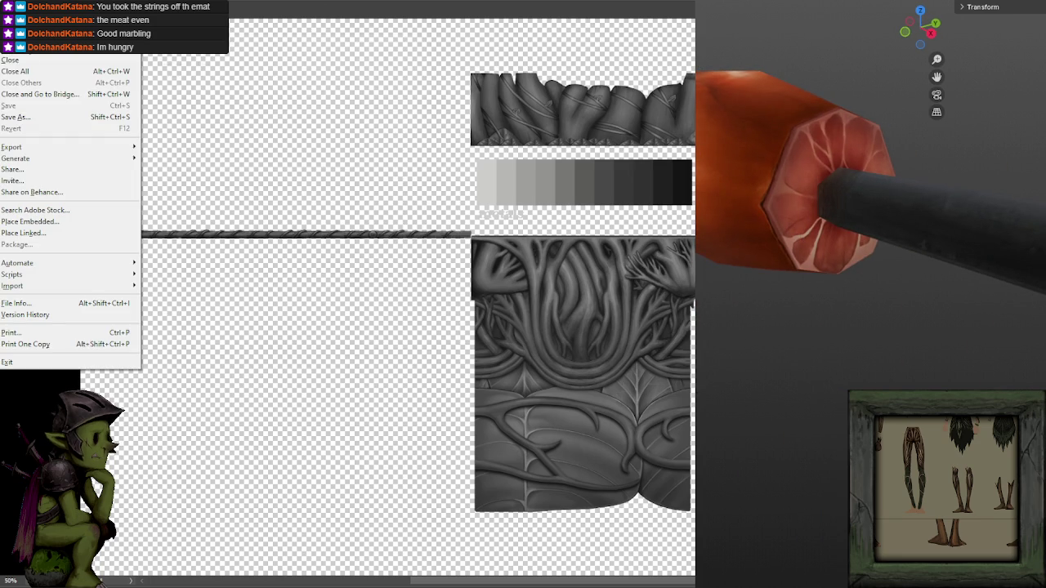
pyautogui.moveTo(33, 53)
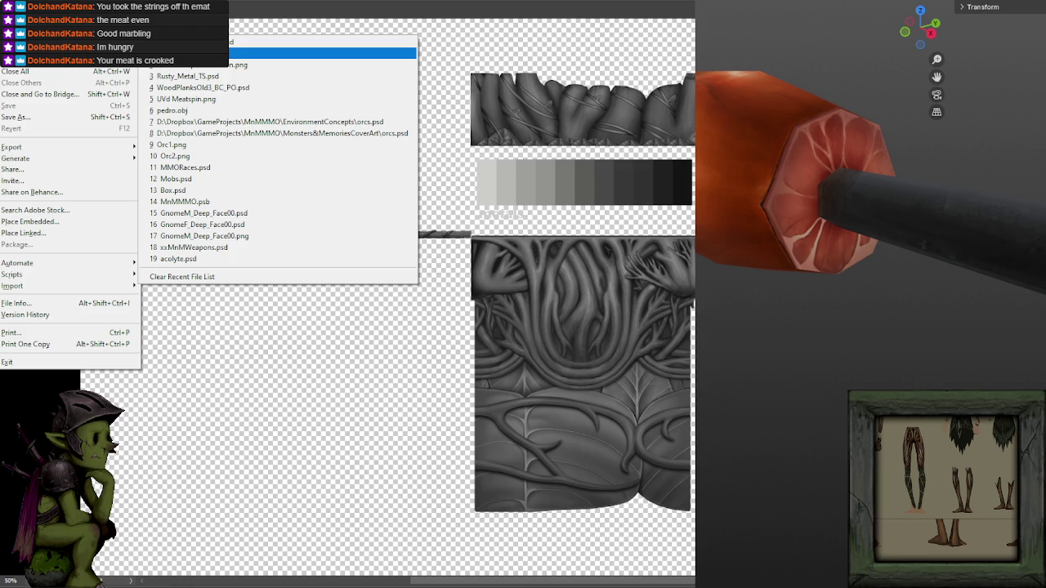
# Reopen the UVd Meatspin texture atlas and zoom in on the meat slices.
pyautogui.click(322, 53)
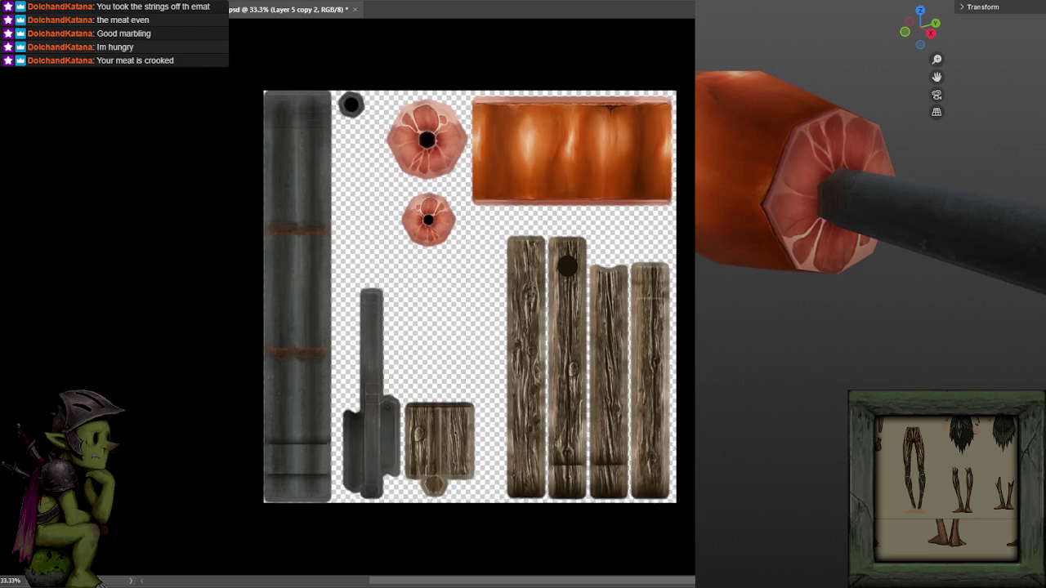
pyautogui.hotkey('ctrl', '+')
pyautogui.moveTo(493, 142); pyautogui.dragTo(638, 304)
pyautogui.scroll(1, 621, 304)
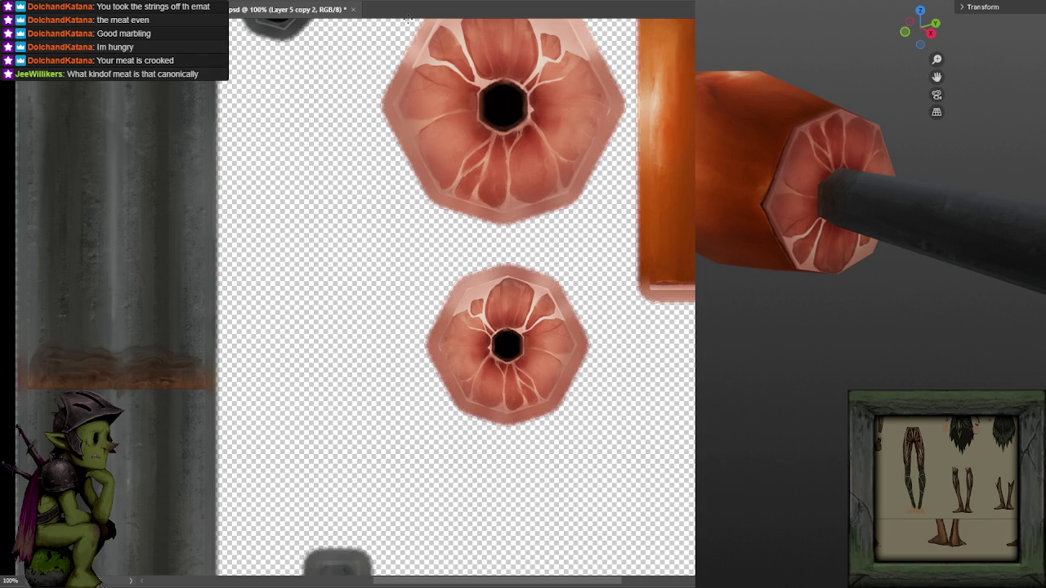
# Copy the larger slice's lassoed centre onto its own layer and move it onto the smaller slice.
pyautogui.moveTo(447, 142)
pyautogui.mouseDown()
pyautogui.moveTo(493, 151)
pyautogui.moveTo(535, 65)
pyautogui.mouseUp()
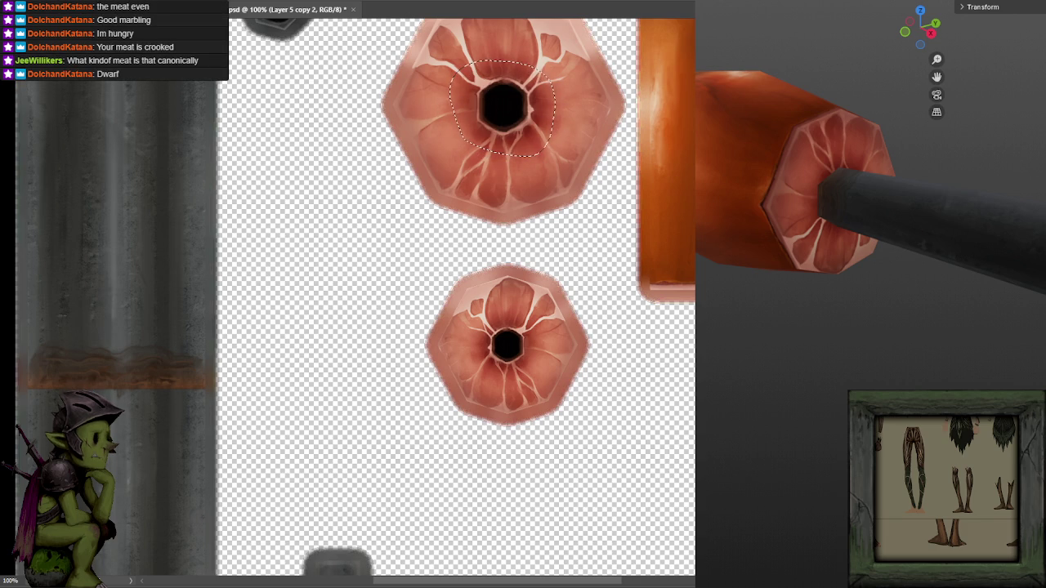
pyautogui.hotkey('ctrl', 'j')
pyautogui.moveTo(452, 78); pyautogui.dragTo(533, 332)
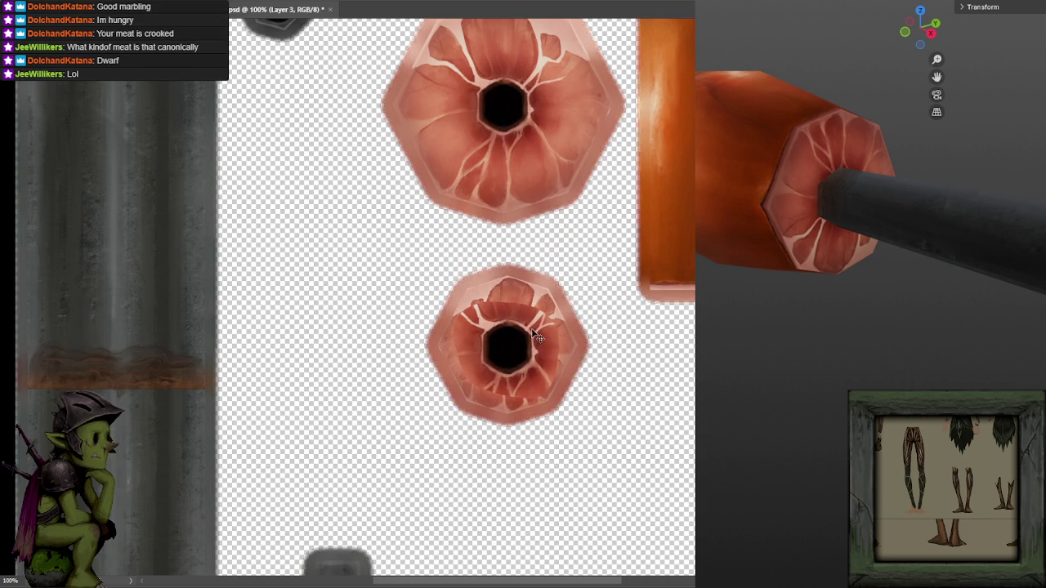
pyautogui.scroll(3, 556, 359)
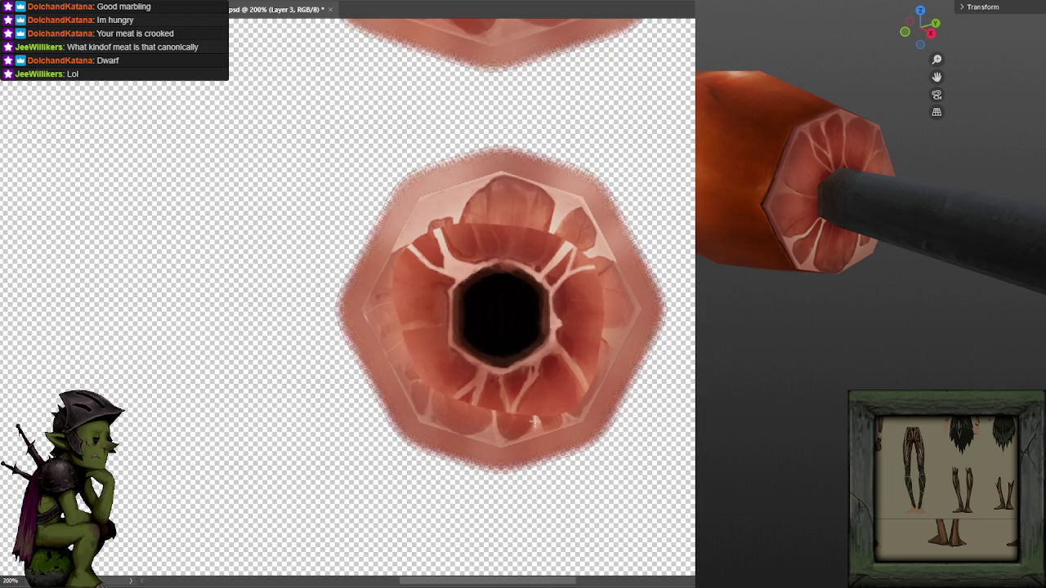
pyautogui.hotkey('ctrl', 'z')
pyautogui.hotkey('ctrl', 'shift', 'z')
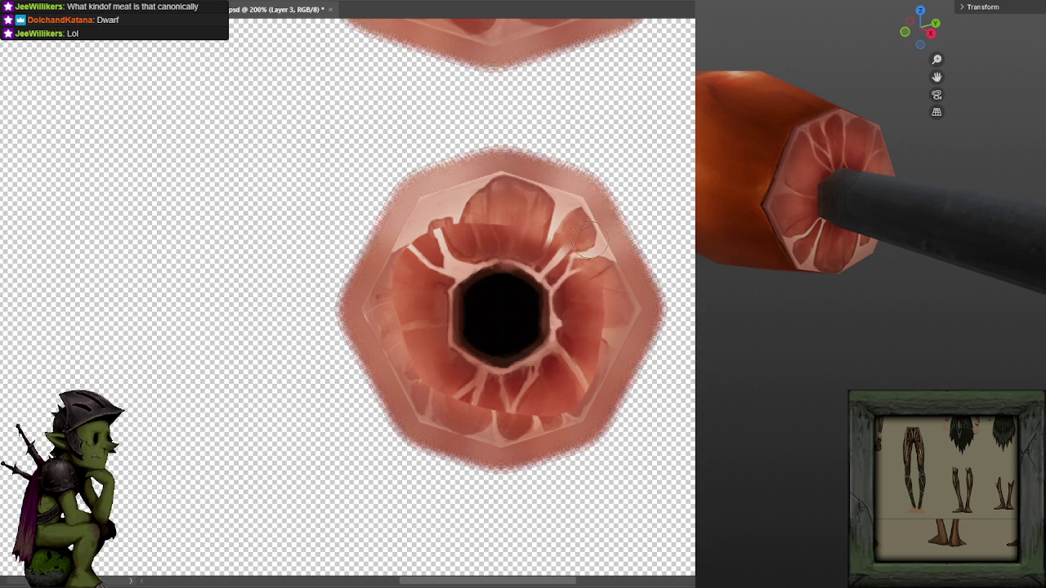
# Paint light fat veins to the right of, above and left of the small slice's hole.
pyautogui.moveTo(587, 241); pyautogui.dragTo(539, 274)
pyautogui.moveTo(596, 290)
pyautogui.mouseDown()
pyautogui.moveTo(568, 368)
pyautogui.moveTo(429, 376)
pyautogui.moveTo(409, 319)
pyautogui.moveTo(416, 233)
pyautogui.moveTo(402, 322)
pyautogui.moveTo(446, 233)
pyautogui.moveTo(527, 282)
pyautogui.mouseUp()
pyautogui.moveTo(532, 245)
pyautogui.mouseDown()
pyautogui.moveTo(568, 232)
pyautogui.moveTo(593, 384)
pyautogui.moveTo(581, 253)
pyautogui.mouseUp()
pyautogui.hotkey('ctrl', 'z')
# Brush the meat ring's right side, save the texture, and zoom to 200% on the small slice.
pyautogui.moveTo(572, 359); pyautogui.dragTo(576, 245)
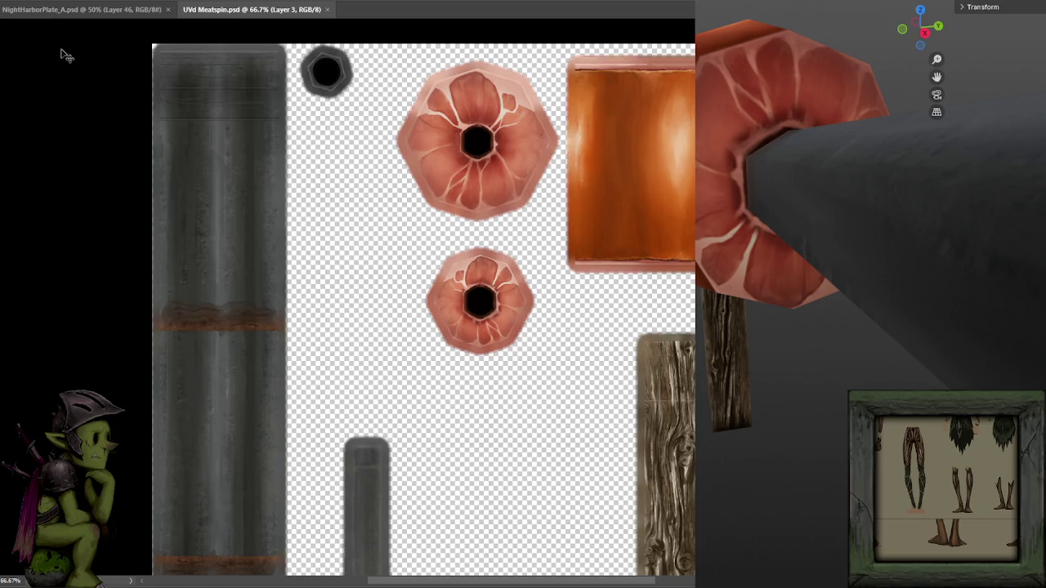
pyautogui.hotkey('ctrl', 's')
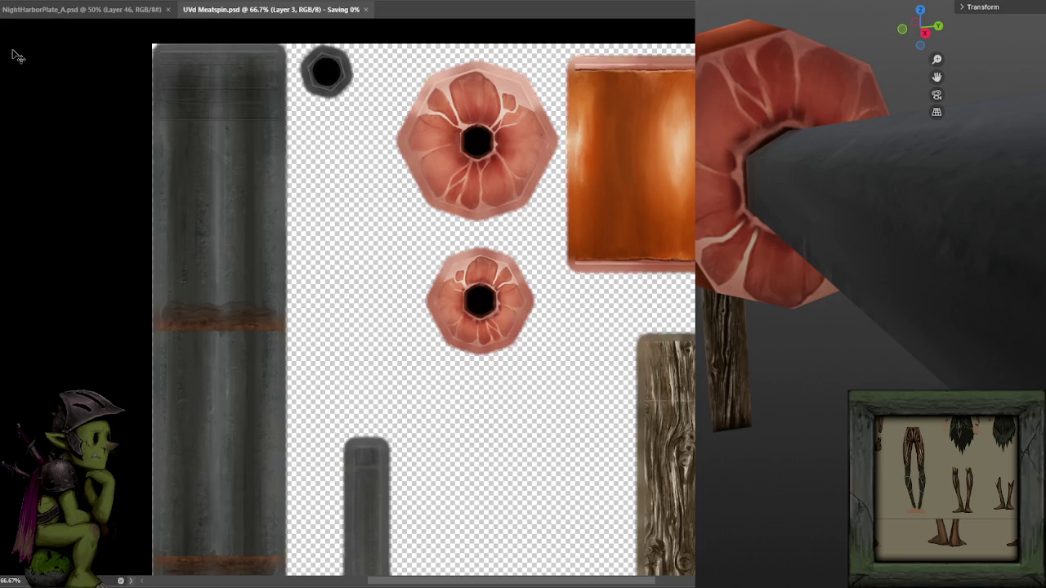
pyautogui.moveTo(741, 258)
pyautogui.mouseDown()
pyautogui.moveTo(716, 254)
pyautogui.moveTo(771, 254)
pyautogui.mouseUp()
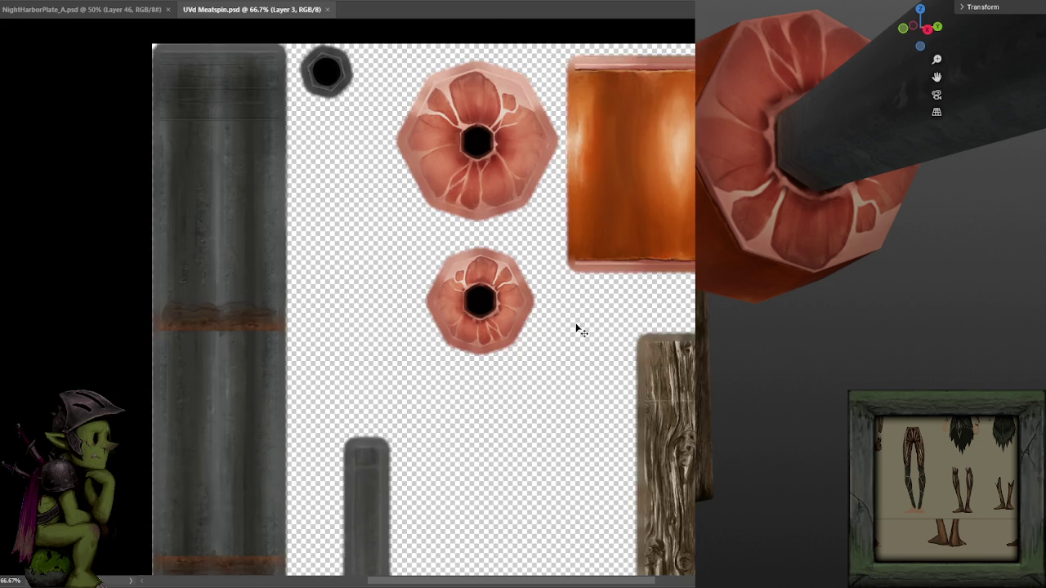
pyautogui.hotkey('ctrl', '+')
pyautogui.hotkey('ctrl', '+')
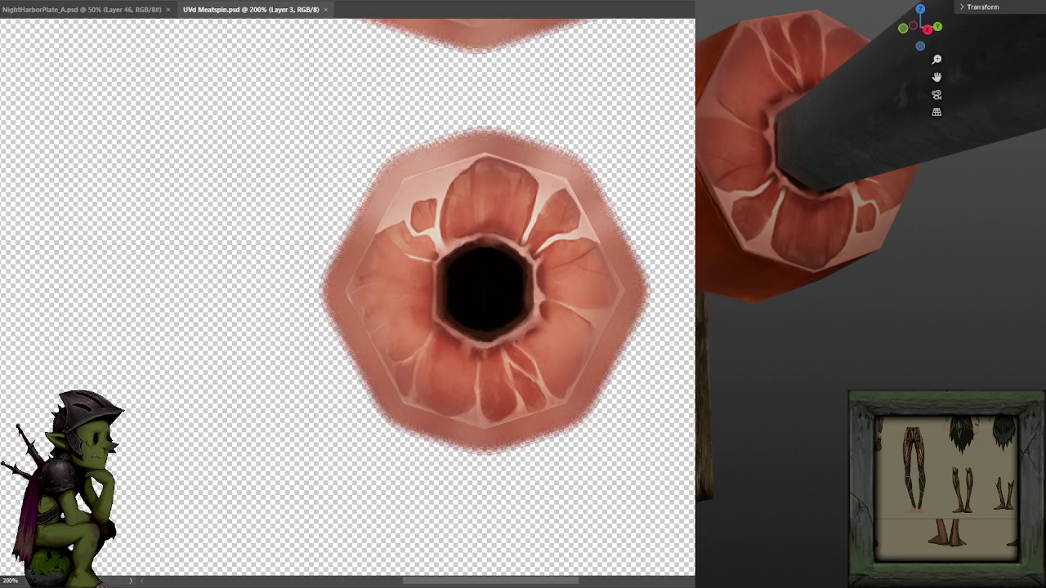
pyautogui.press('Left')
pyautogui.press('Left')
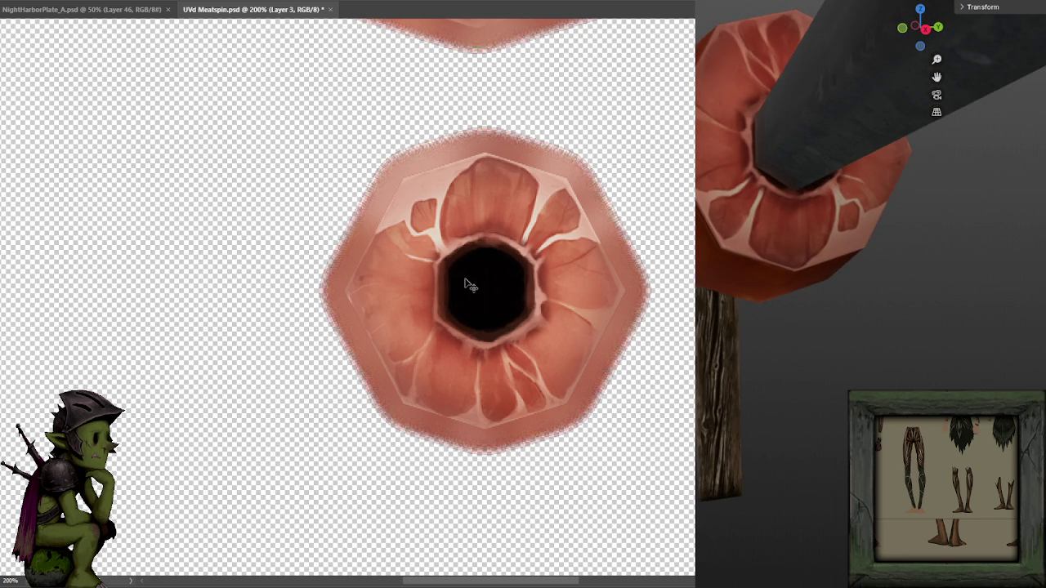
# Nudge the small slice's centre hole with arrow keys, saving each time to check it in Blender.
pyautogui.hotkey('ctrl', 's')
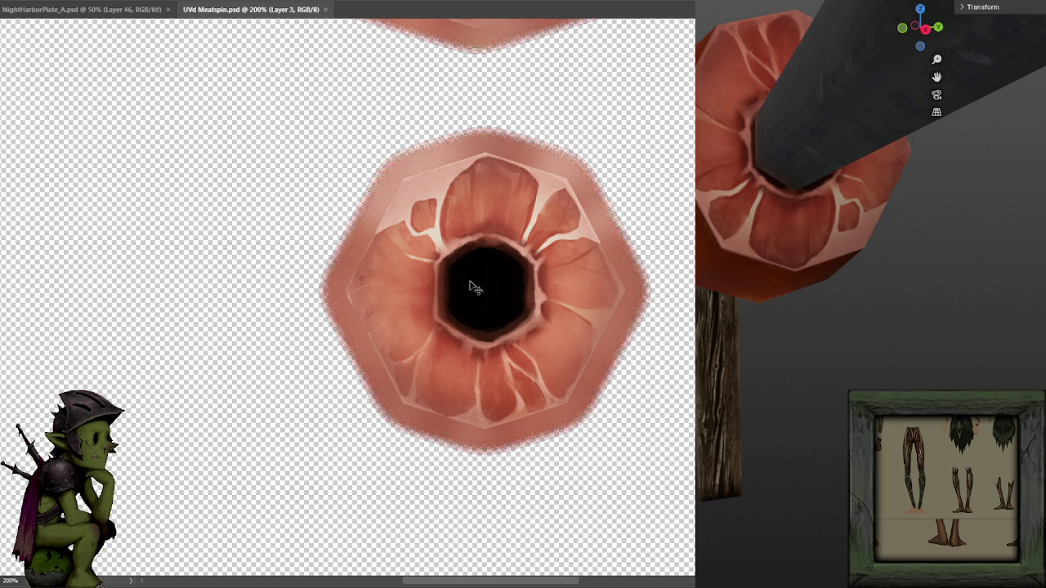
pyautogui.moveTo(810, 344)
pyautogui.mouseDown()
pyautogui.moveTo(797, 344)
pyautogui.moveTo(831, 385)
pyautogui.moveTo(820, 376)
pyautogui.mouseUp()
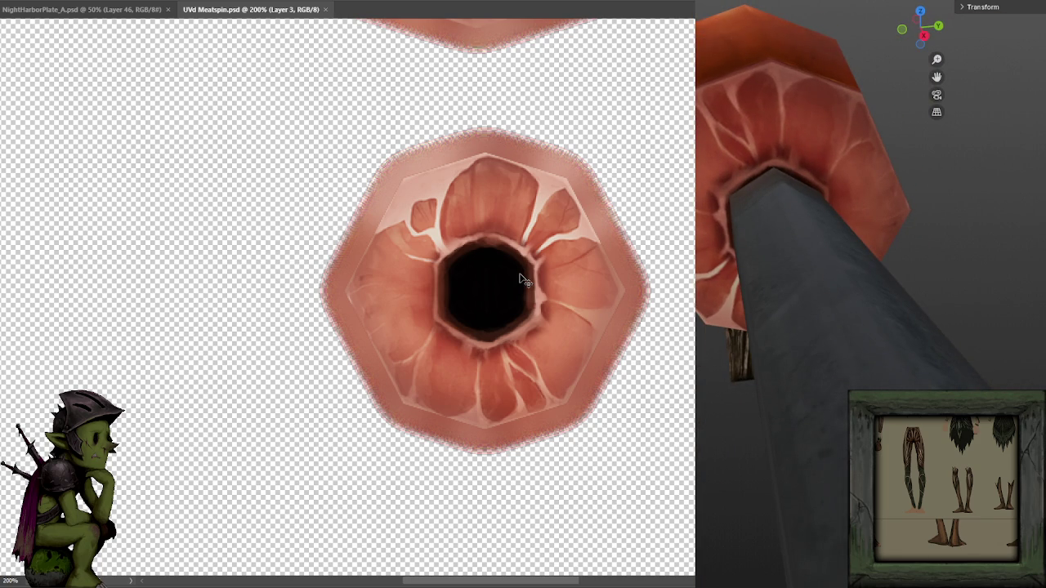
pyautogui.press('Up')
pyautogui.hotkey('ctrl', 's')
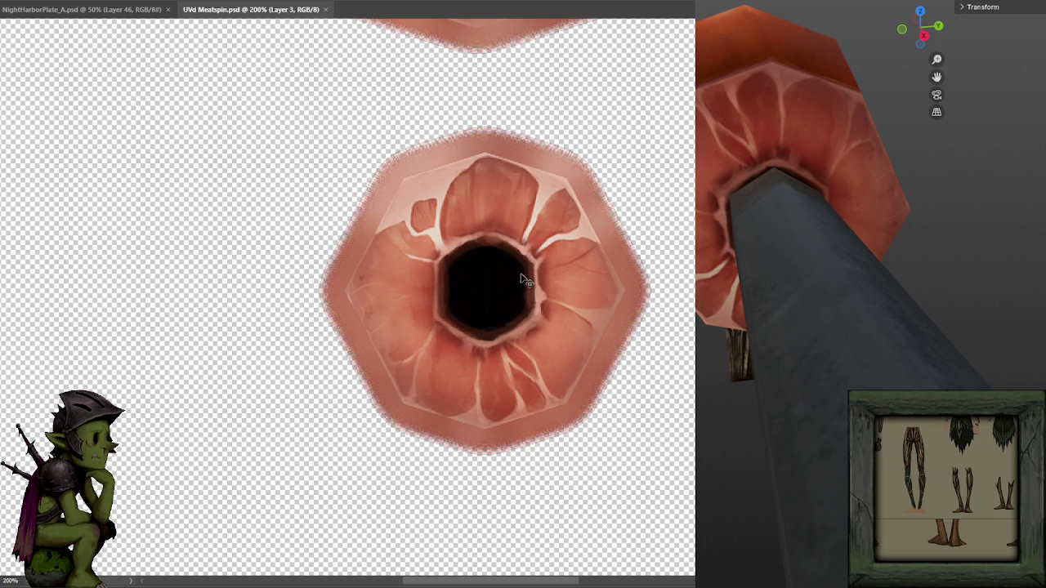
pyautogui.hotkey('ctrl', 'z')
pyautogui.hotkey('ctrl', 's')
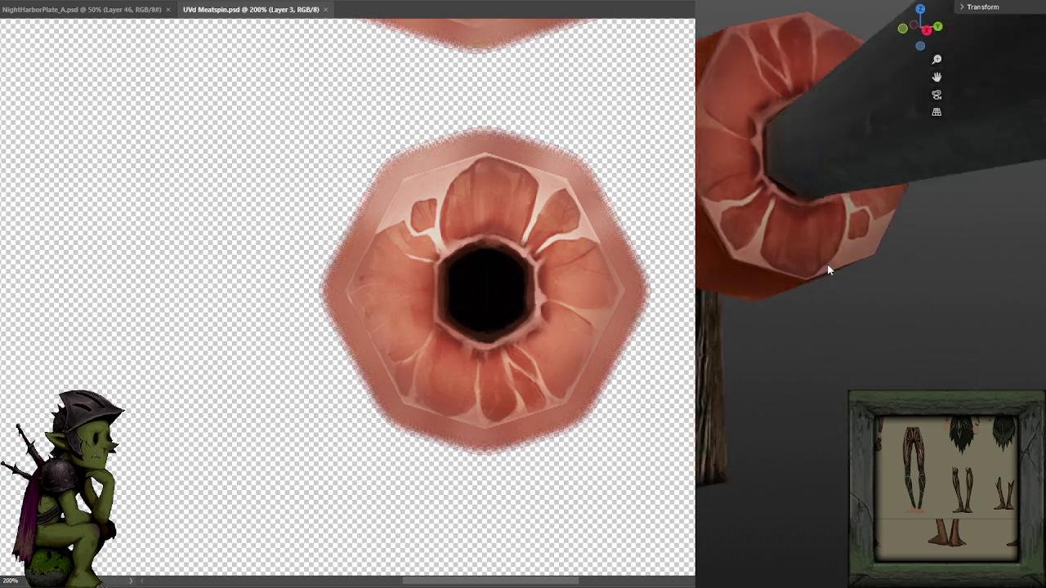
pyautogui.moveTo(827, 269)
pyautogui.mouseDown()
pyautogui.moveTo(913, 296)
pyautogui.moveTo(835, 296)
pyautogui.mouseUp()
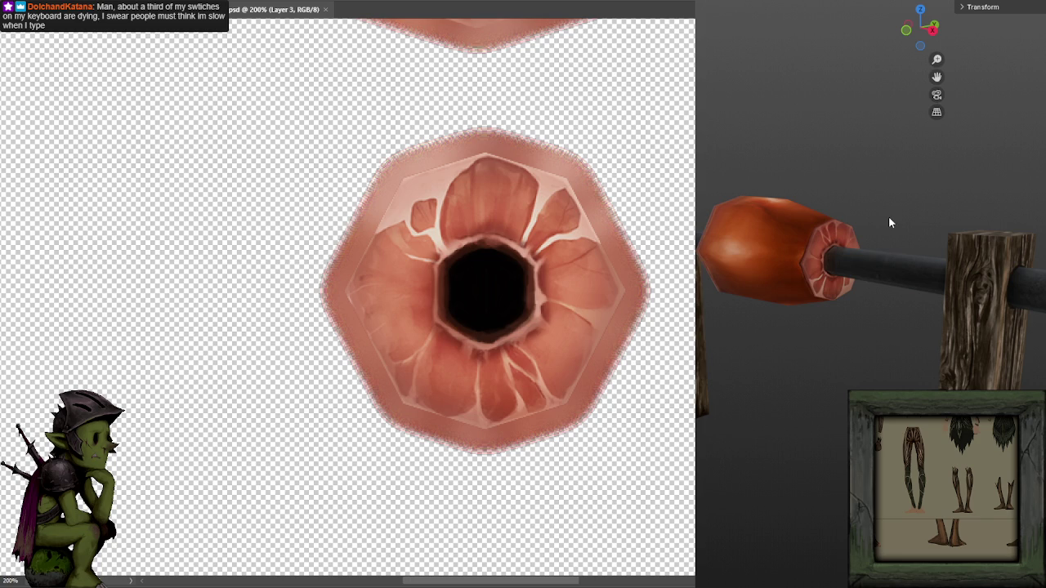
pyautogui.moveTo(855, 264)
pyautogui.mouseDown()
pyautogui.moveTo(756, 281)
pyautogui.moveTo(1035, 278)
pyautogui.moveTo(964, 282)
pyautogui.mouseUp()
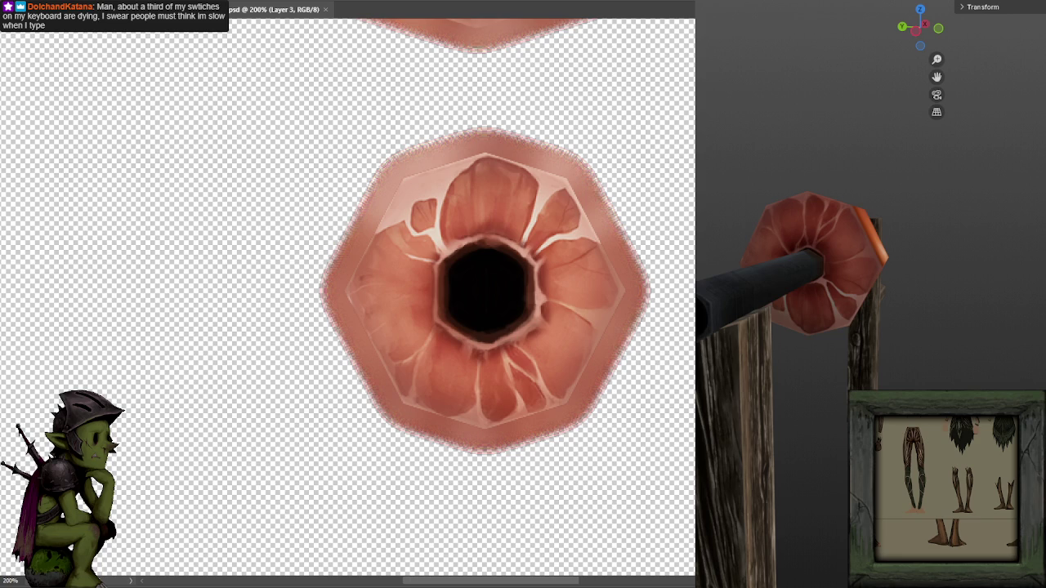
pyautogui.hotkey('ctrl', 'z')
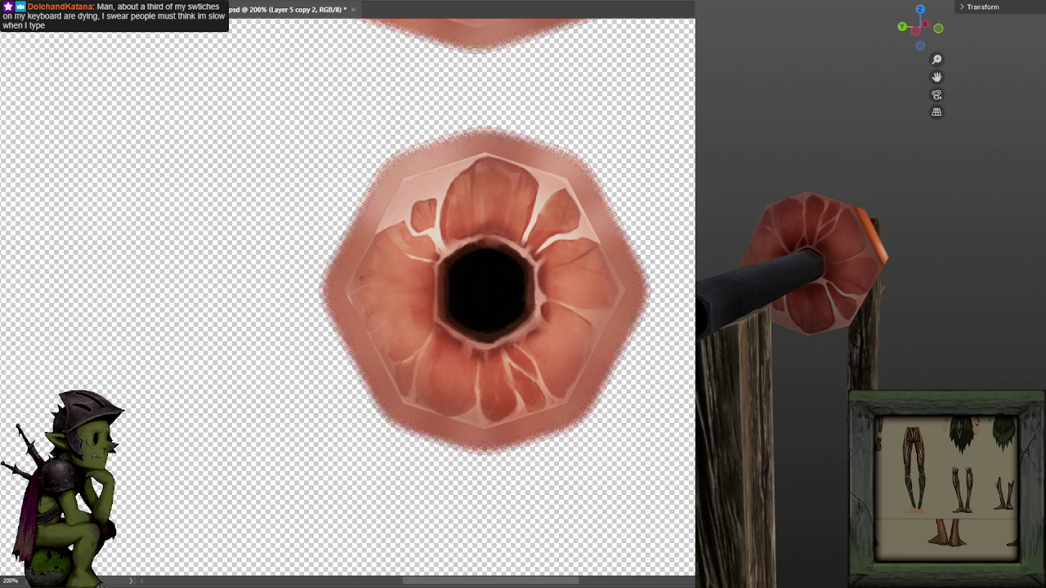
# Zoom out to 66.7%, save UVd Meatspin.psd, and export a PNG copy with large file size.
pyautogui.hotkey('ctrl', '-')
pyautogui.hotkey('ctrl', '-')
pyautogui.hotkey('ctrl', 's')
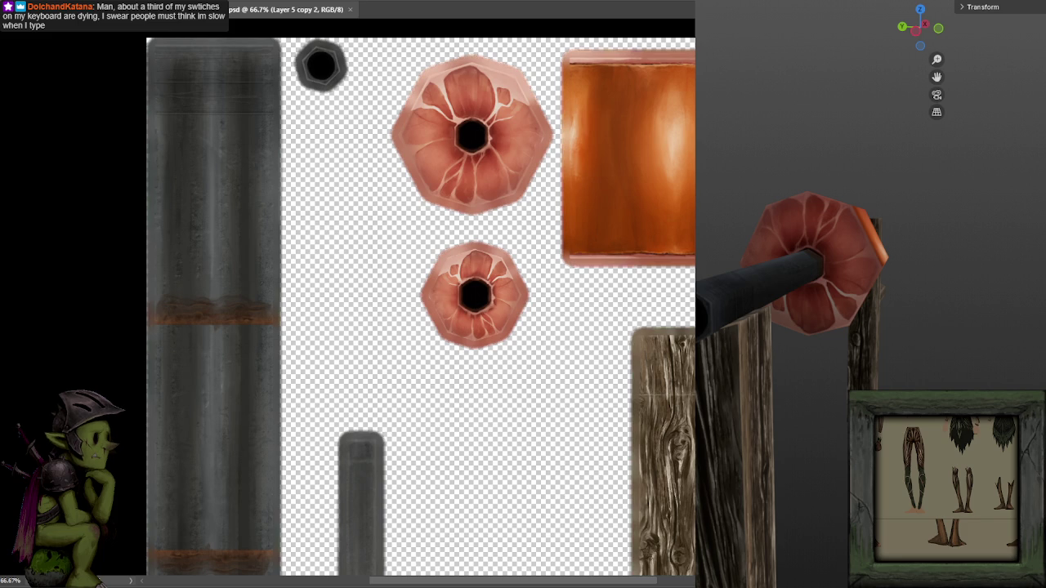
pyautogui.press('Return')
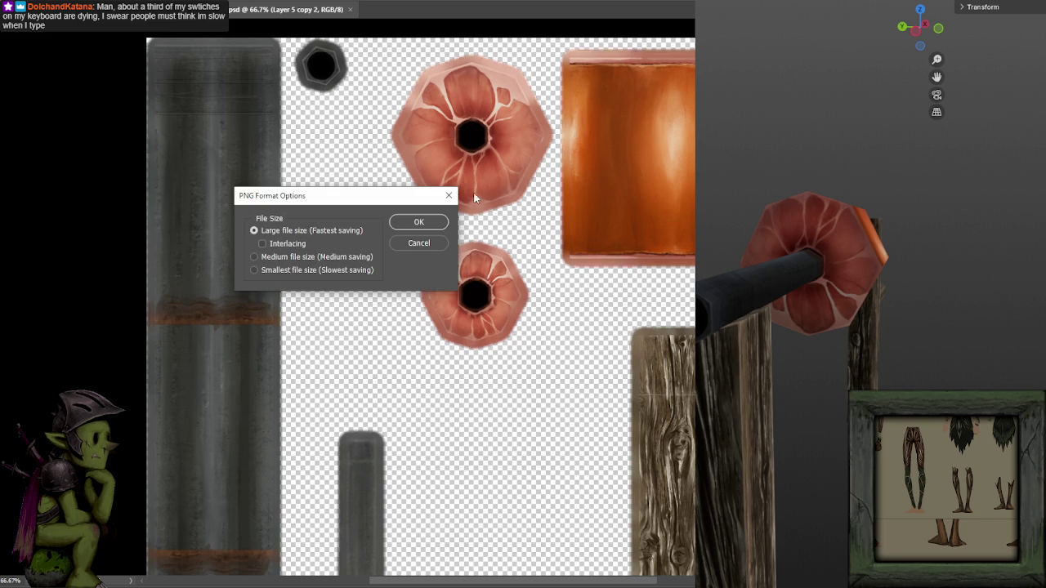
pyautogui.click(428, 224)
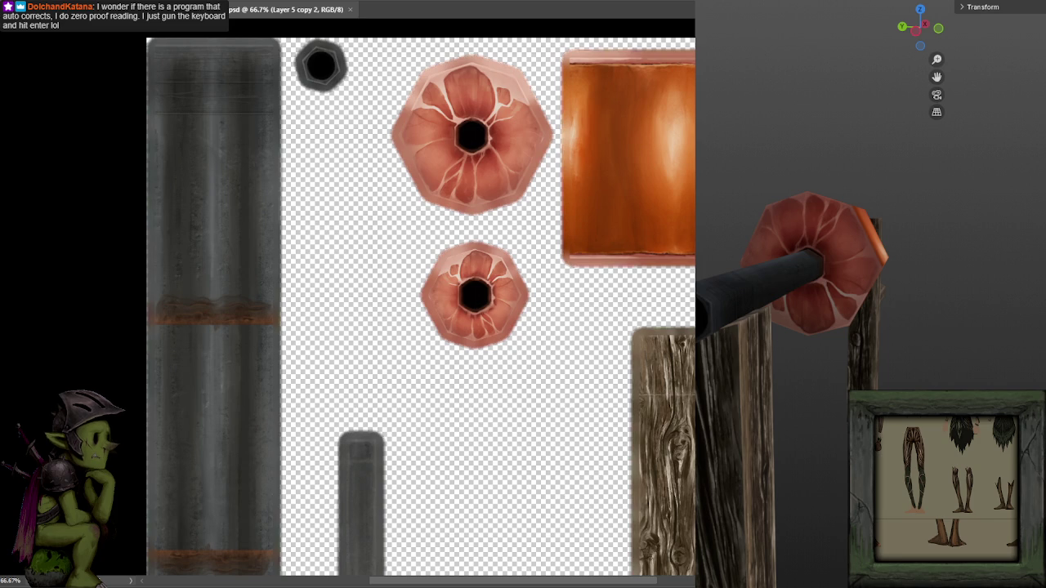
# Orbit the Blender view around the ham on its wooden post in numpad-4 steps.
pyautogui.press('KP_4')
pyautogui.press('KP_4')
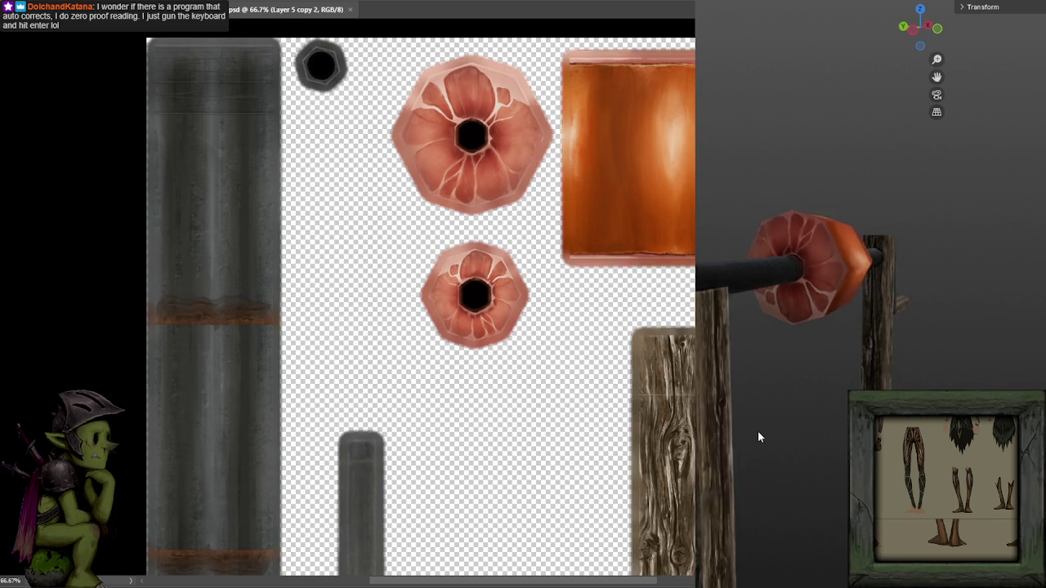
pyautogui.press('KP_4')
pyautogui.press('KP_4')
pyautogui.press('KP_4')
pyautogui.press('KP_4')
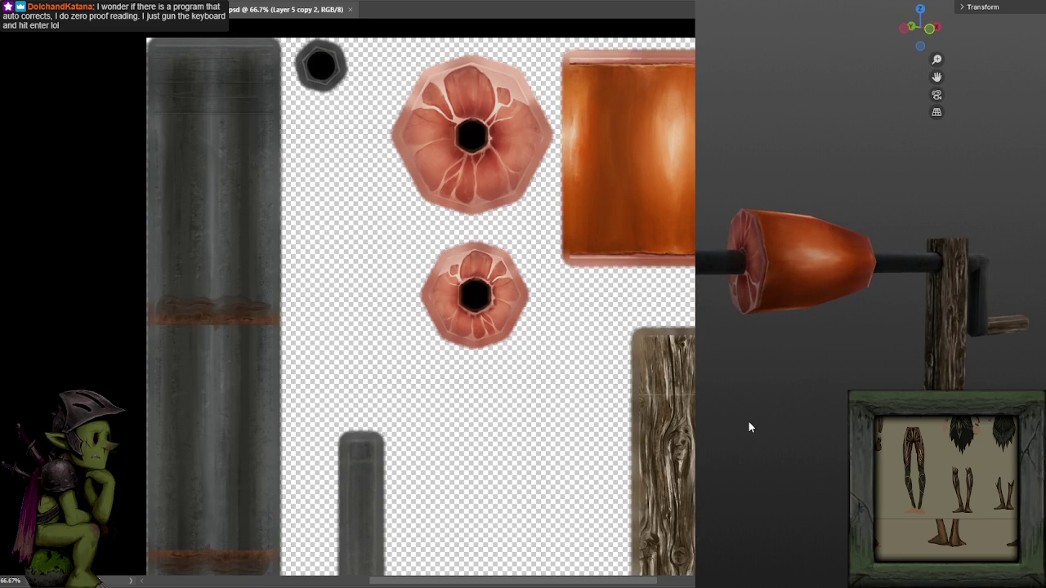
pyautogui.press('KP_4')
pyautogui.press('KP_4')
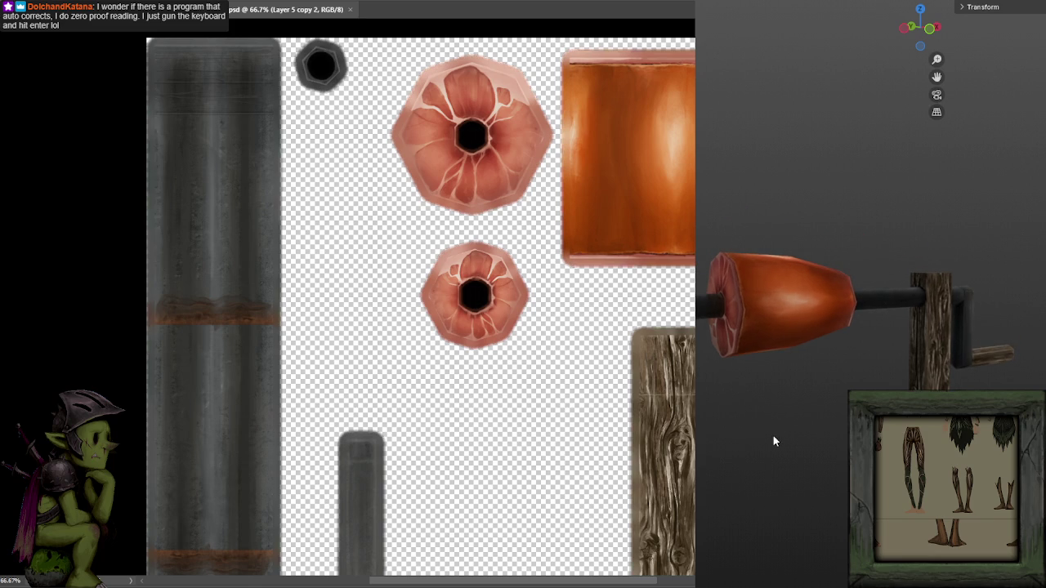
pyautogui.press('KP_4')
pyautogui.press('KP_4')
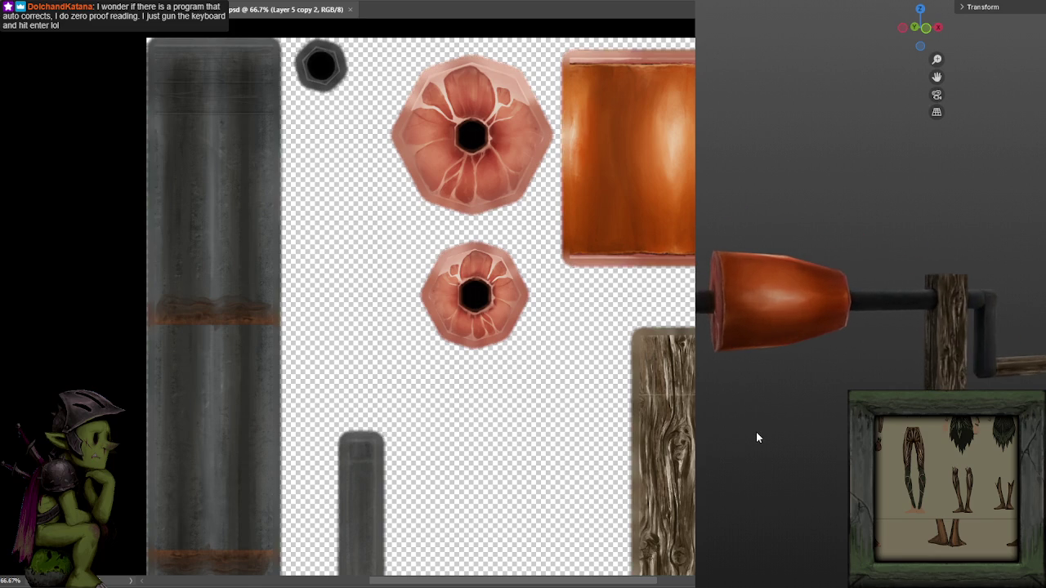
pyautogui.press('KP_4')
pyautogui.press('KP_4')
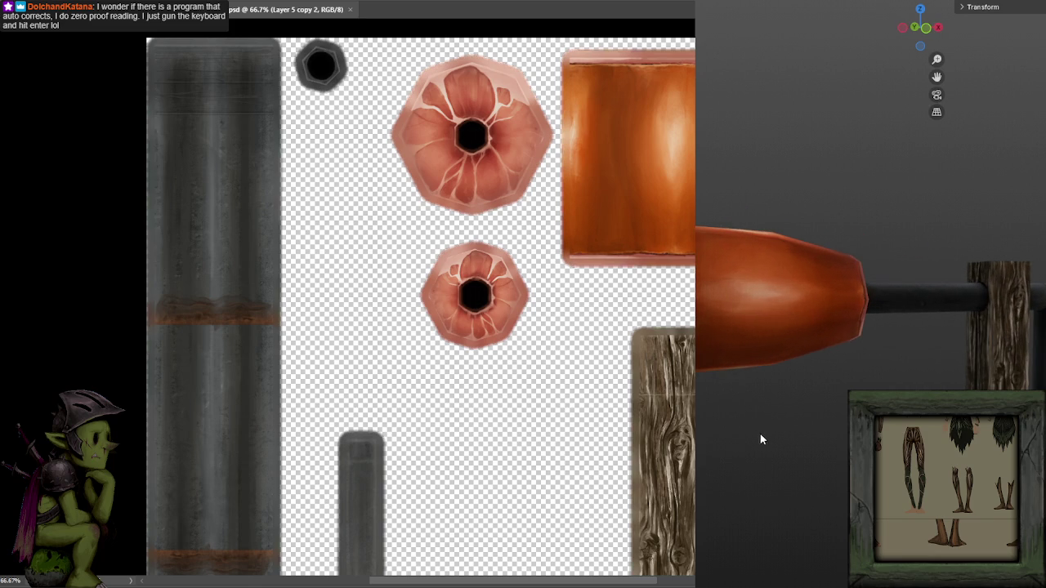
pyautogui.press('KP_4')
pyautogui.press('KP_4')
pyautogui.moveTo(604, 212); pyautogui.dragTo(317, 159)
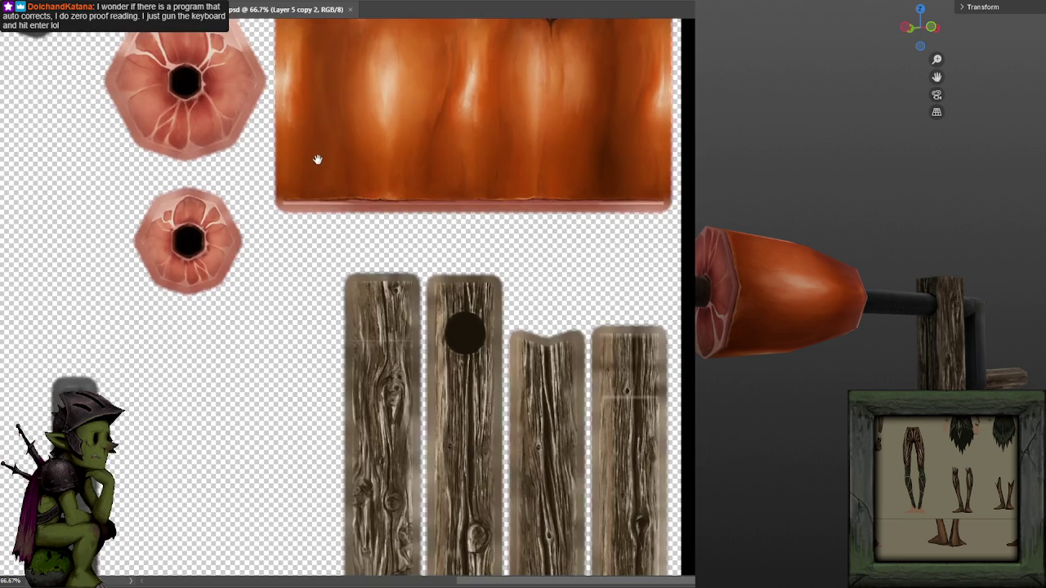
# Pan and zoom across the texture sheet until the grayscale vine-relief maps are in view.
pyautogui.scroll(-4, 319, 159)
pyautogui.scroll(1, 343, 164)
pyautogui.scroll(-1, 359, 163)
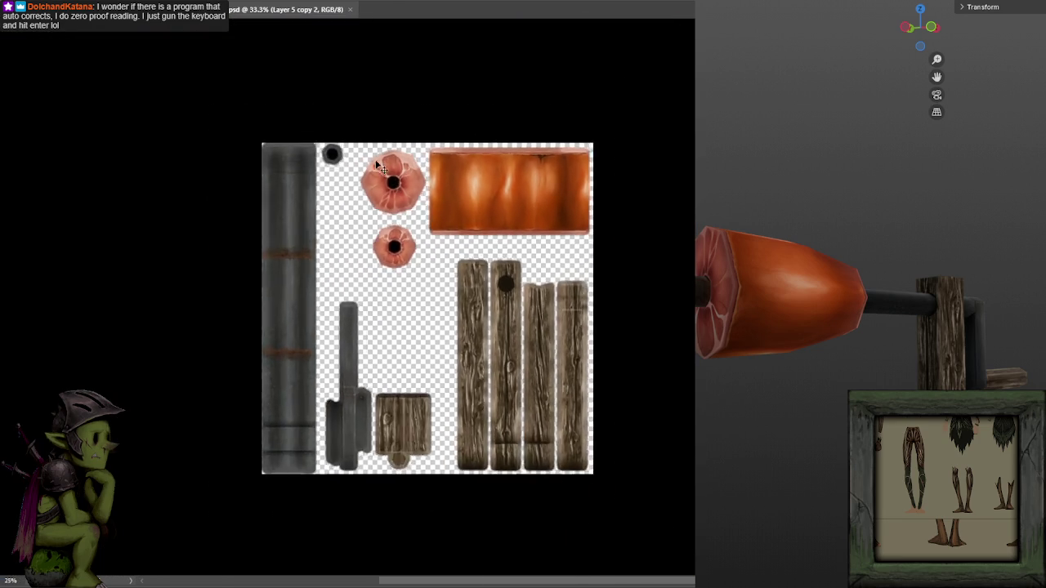
pyautogui.scroll(3, 380, 166)
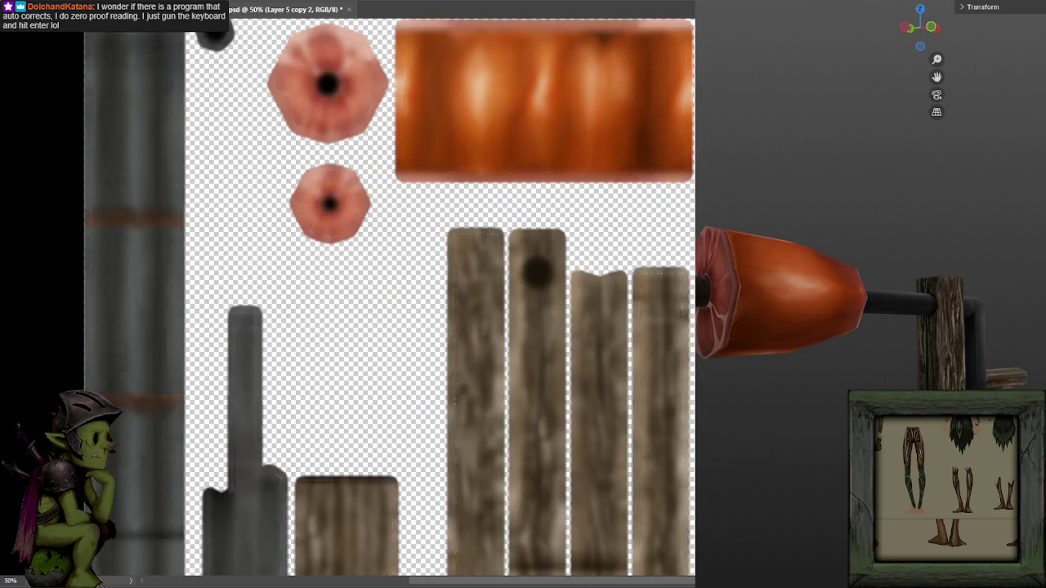
pyautogui.moveTo(430, 244); pyautogui.dragTo(469, 294)
pyautogui.scroll(1, 469, 293)
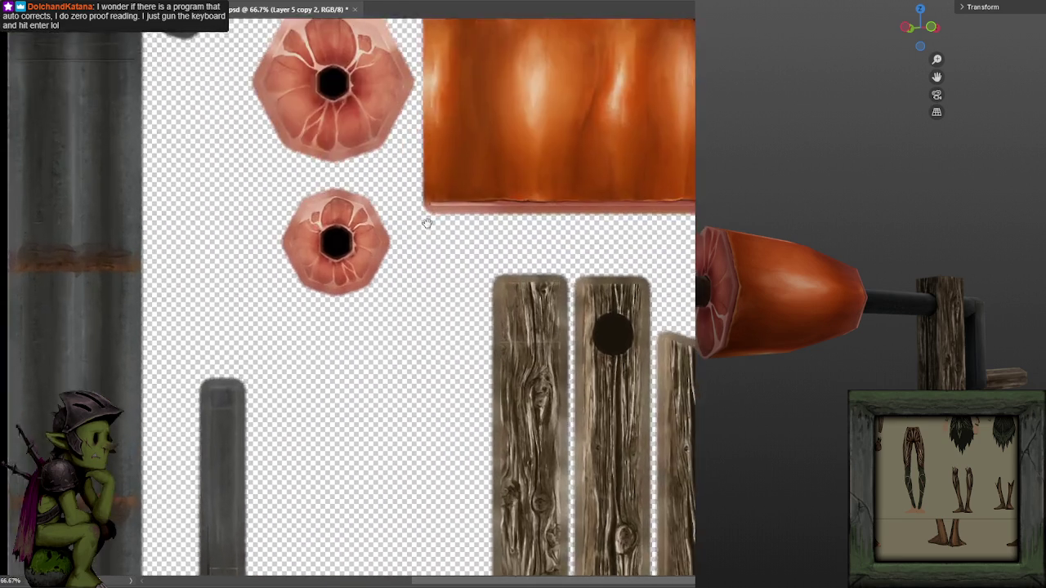
pyautogui.scroll(-2, 509, 327)
pyautogui.scroll(1, 507, 260)
pyautogui.scroll(-1, 507, 261)
pyautogui.scroll(1, 507, 261)
pyautogui.scroll(-5, 507, 261)
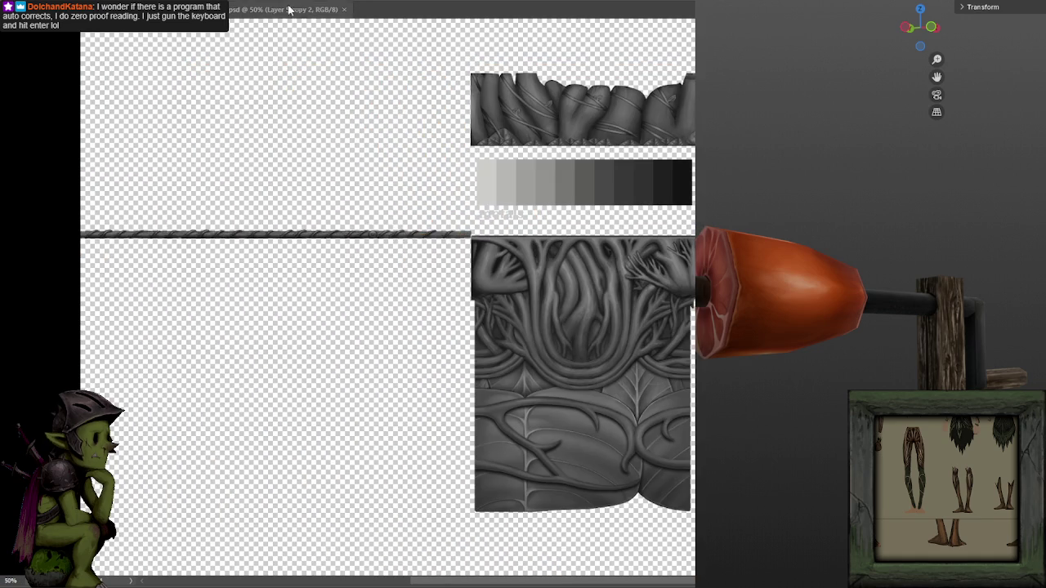
# Cancel the Open Recent menu and switch to the MNMCoverGate.psd document.
pyautogui.hotkey('alt', 'f')
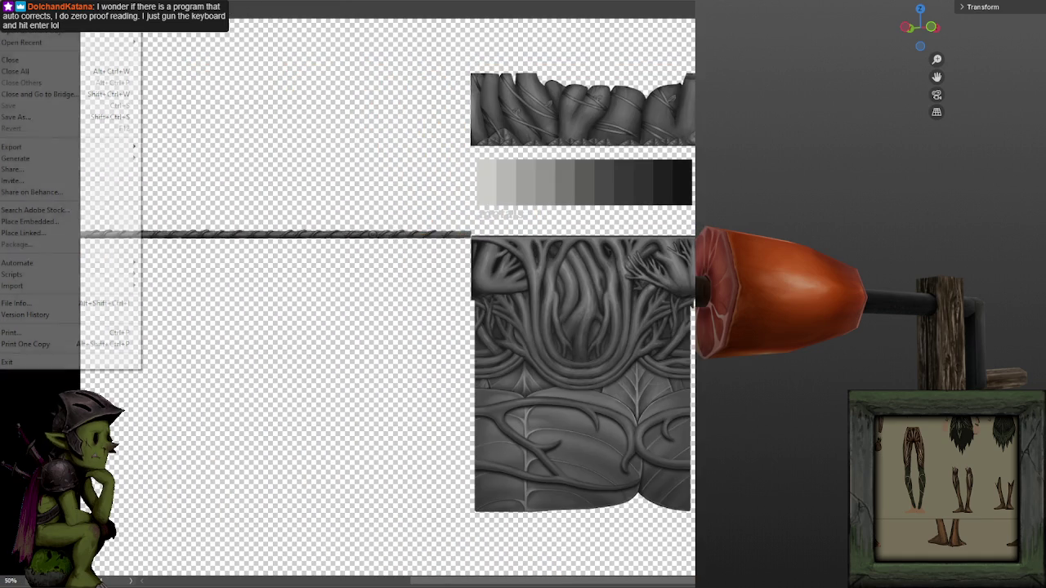
pyautogui.press('Escape')
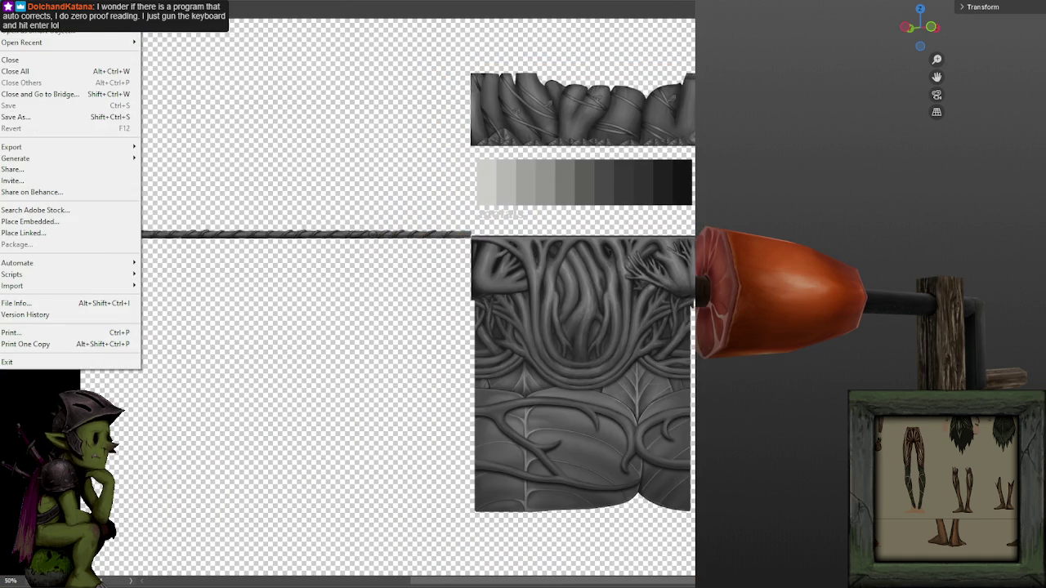
pyautogui.press('Escape')
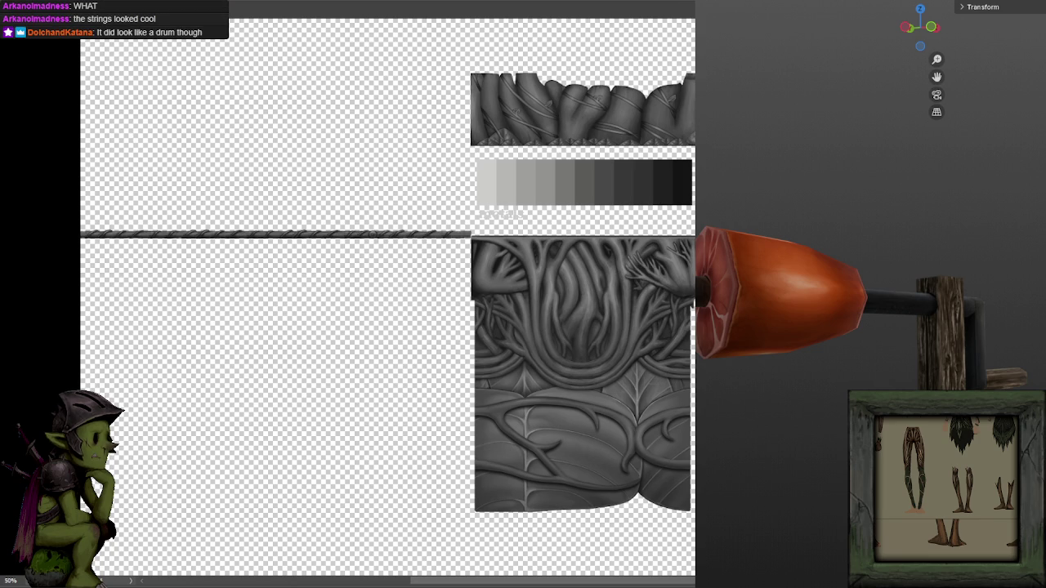
pyautogui.hotkey('ctrl', 'Tab')
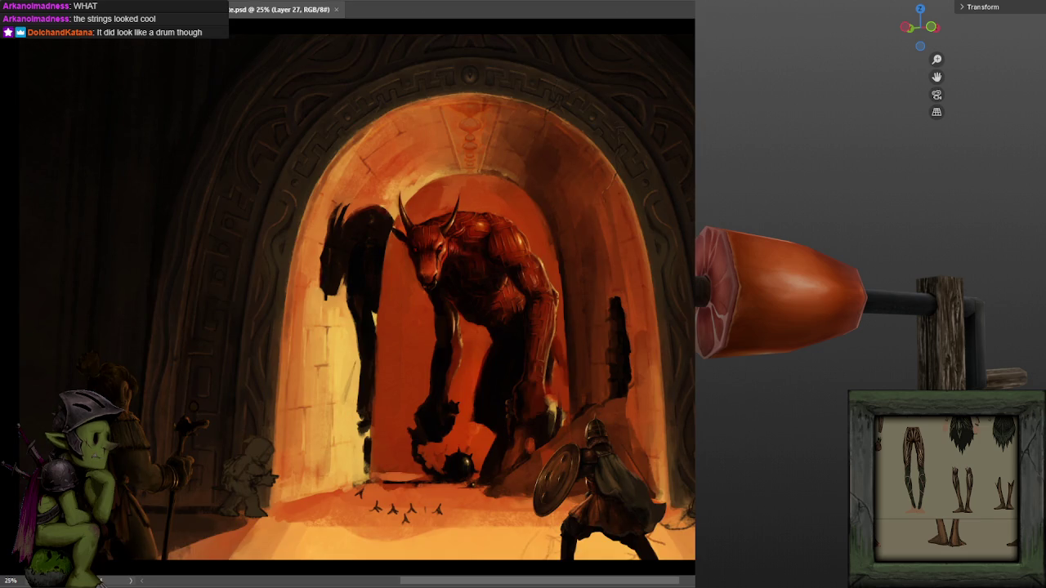
# Zoom to 50% on the cloaked left figure's back and begin a Lasso outline by its shoulder.
pyautogui.moveTo(678, 154); pyautogui.dragTo(720, 99)
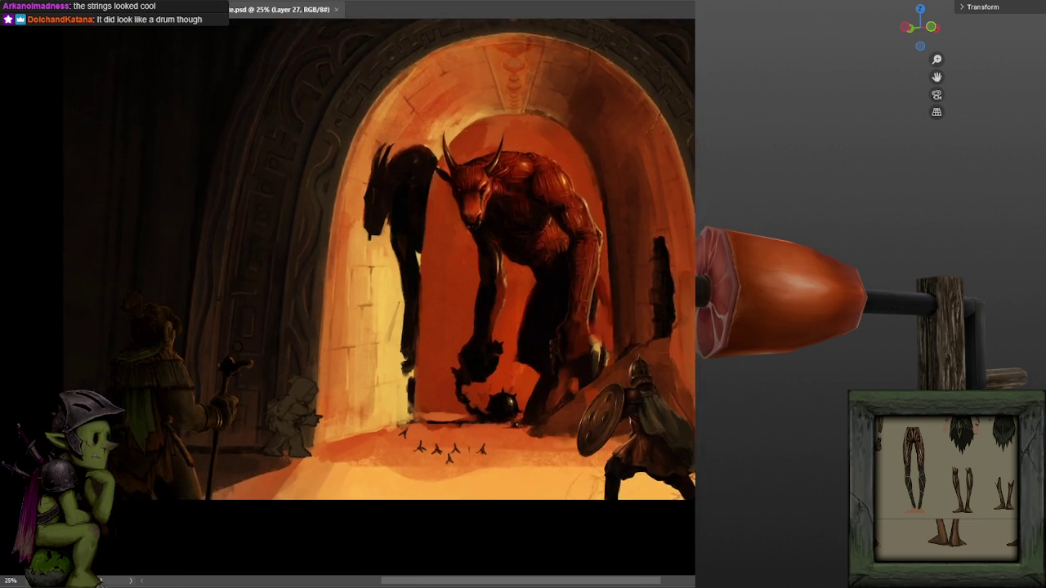
pyautogui.scroll(2, 367, 264)
pyautogui.moveTo(366, 264)
pyautogui.mouseDown()
pyautogui.moveTo(625, 133)
pyautogui.moveTo(602, 117)
pyautogui.mouseUp()
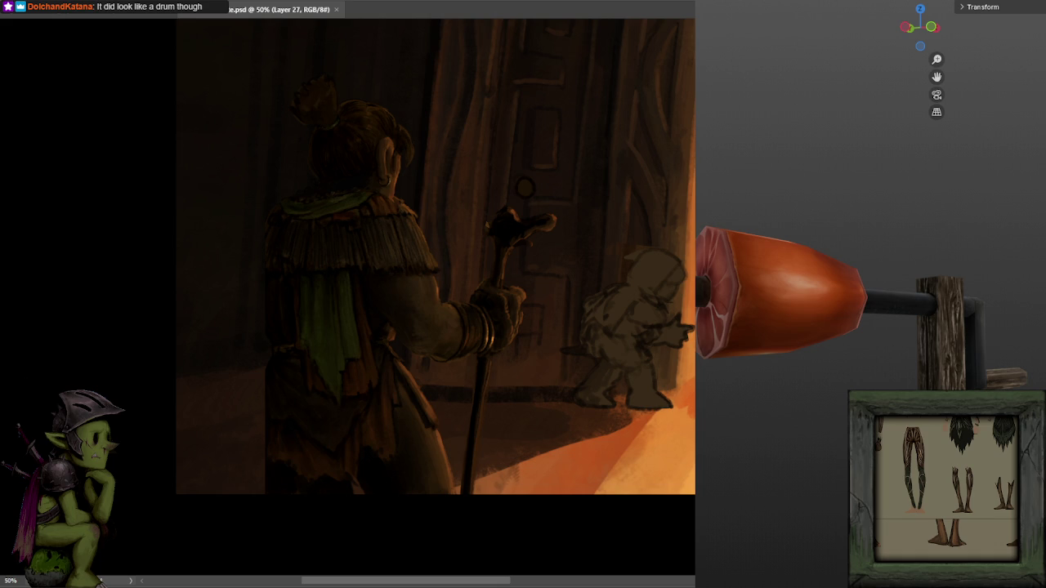
pyautogui.hotkey('alt', 'Tab')
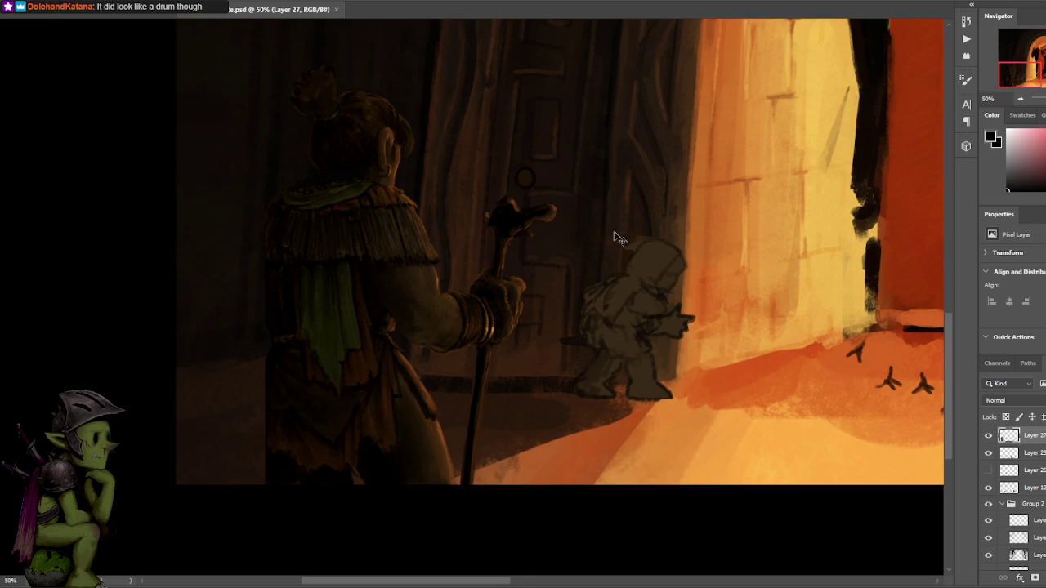
pyautogui.moveTo(651, 210); pyautogui.dragTo(595, 249)
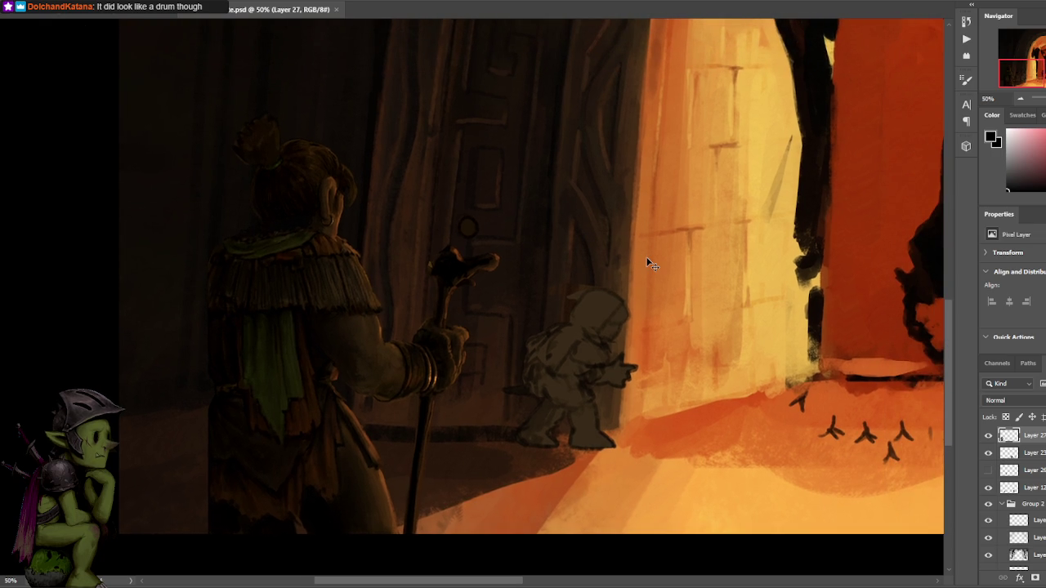
pyautogui.hscroll(-2, 456, 288)
pyautogui.hscroll(-5, 395, 273)
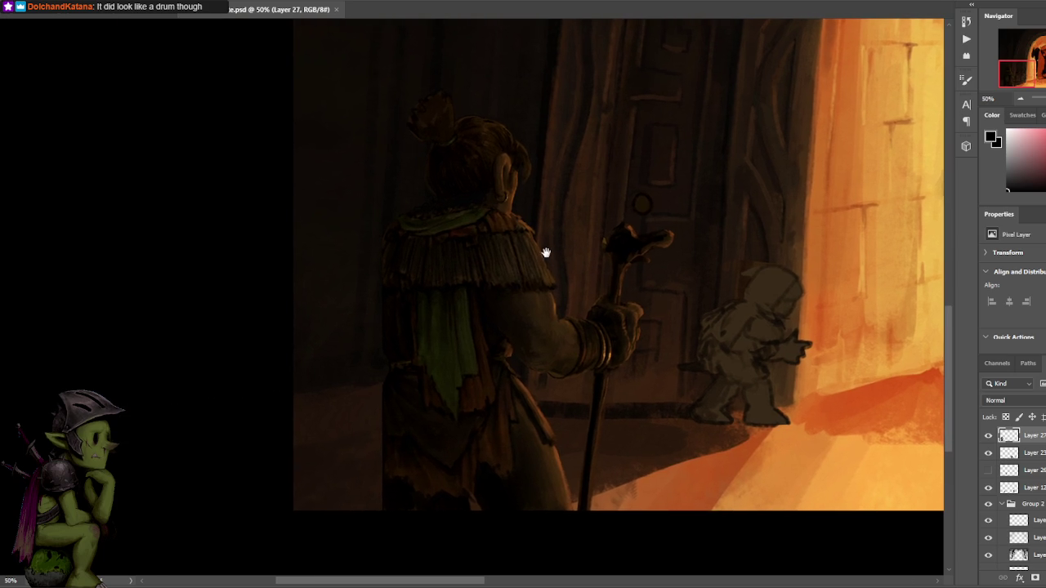
pyautogui.moveTo(451, 226); pyautogui.dragTo(535, 172)
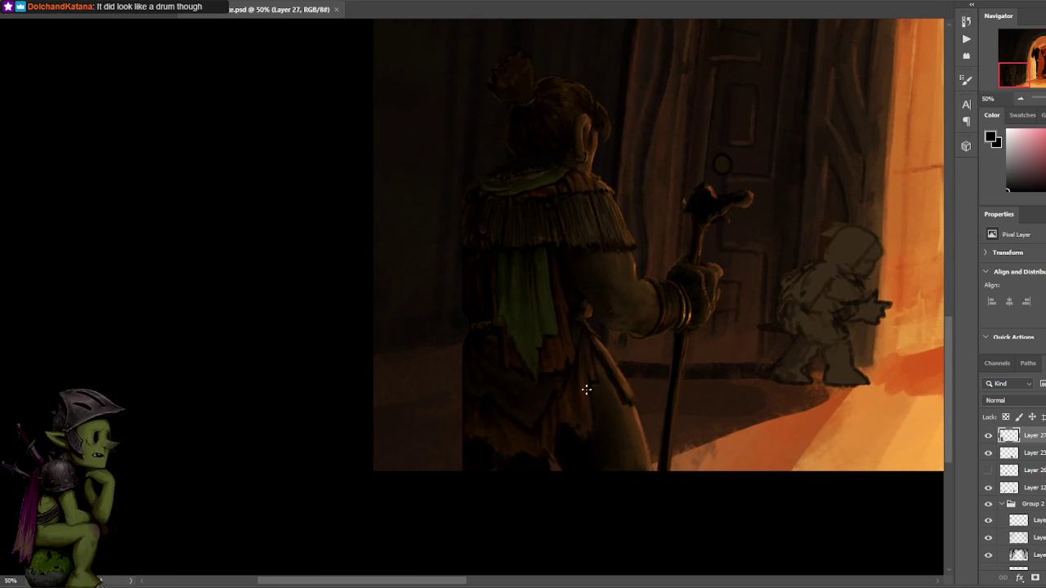
pyautogui.moveTo(469, 186)
pyautogui.mouseDown()
pyautogui.moveTo(456, 212)
pyautogui.moveTo(469, 196)
pyautogui.mouseUp()
# Select the fgnfng 1 brush preset and reduce its size.
pyautogui.press('b')
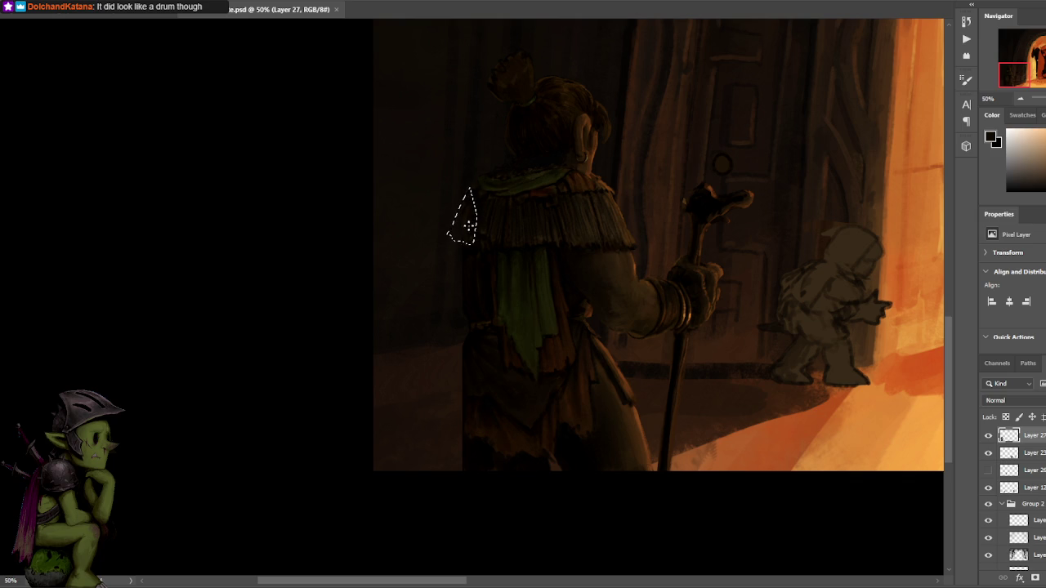
pyautogui.press('F5')
pyautogui.click(270, 163)
pyautogui.click(562, 241)
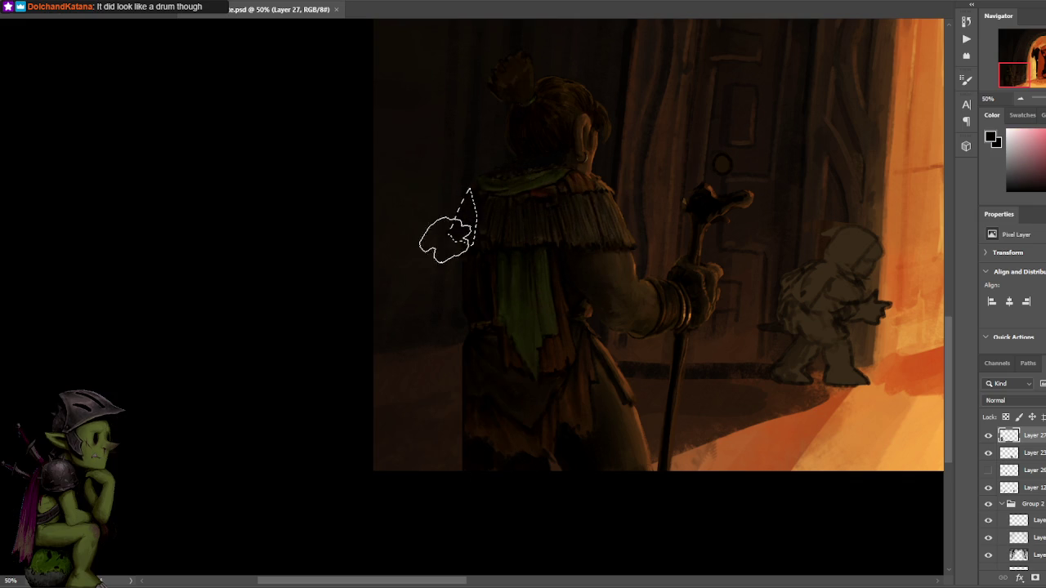
pyautogui.press('[')
pyautogui.press('[')
pyautogui.press('[')
pyautogui.press('[')
pyautogui.press('[')
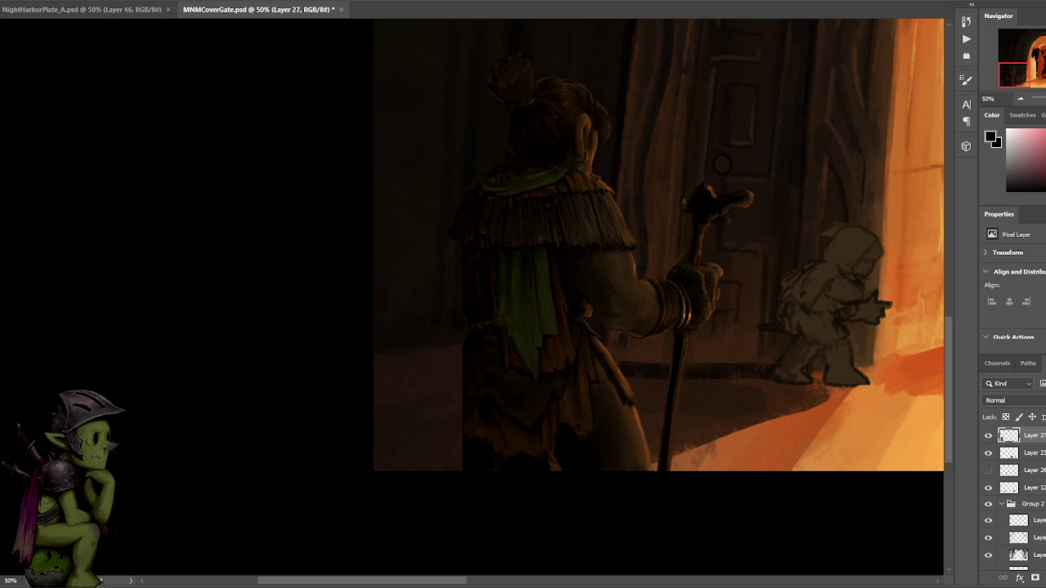
# Lasso and paint small areas left of the shoulder and down the figure's left edge.
pyautogui.moveTo(470, 188); pyautogui.dragTo(449, 237)
pyautogui.hotkey('ctrl', 'd')
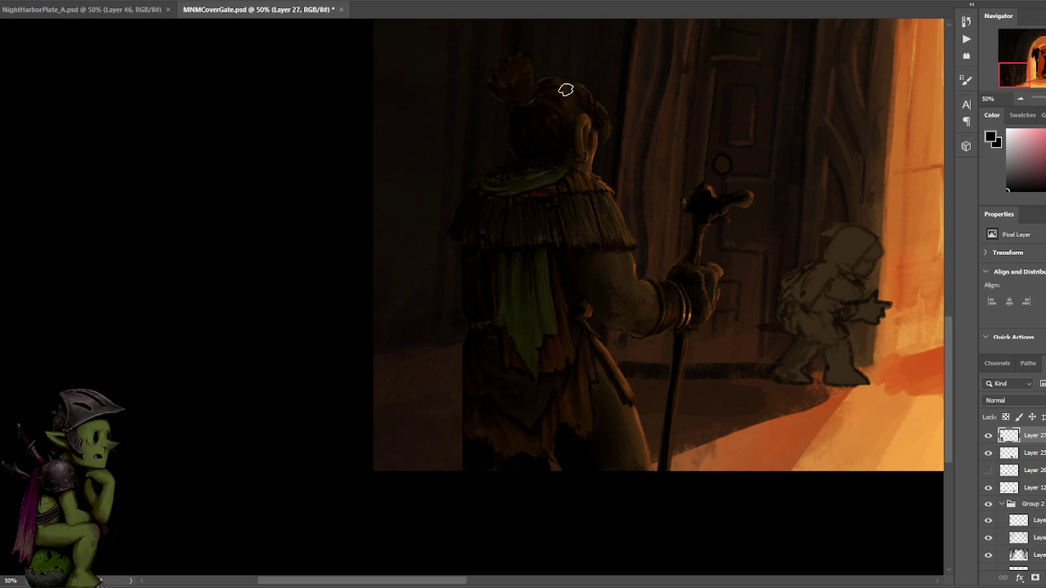
pyautogui.moveTo(450, 237)
pyautogui.mouseDown()
pyautogui.moveTo(434, 274)
pyautogui.moveTo(453, 239)
pyautogui.mouseUp()
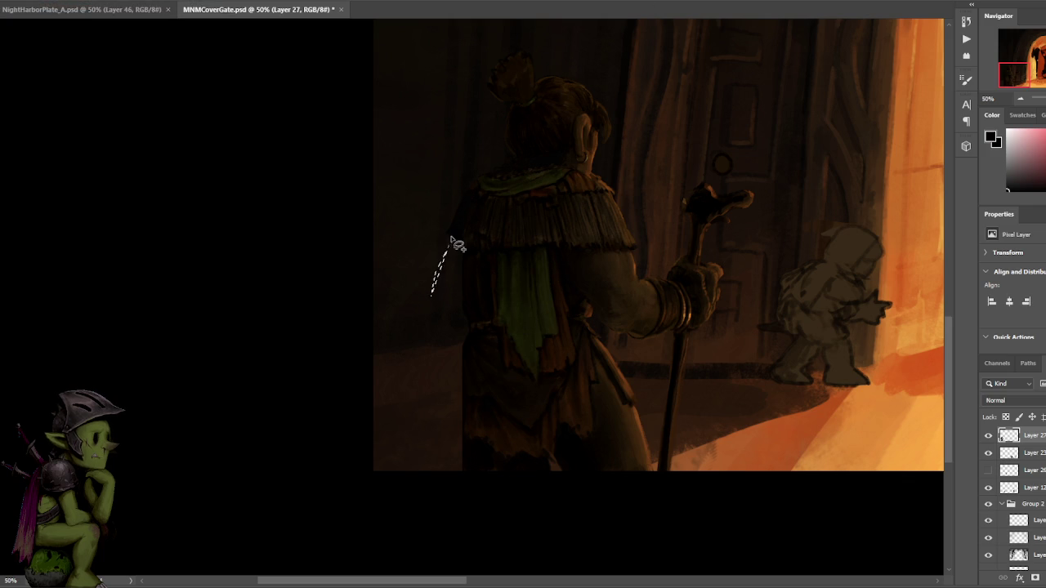
pyautogui.hotkey('ctrl', 'd')
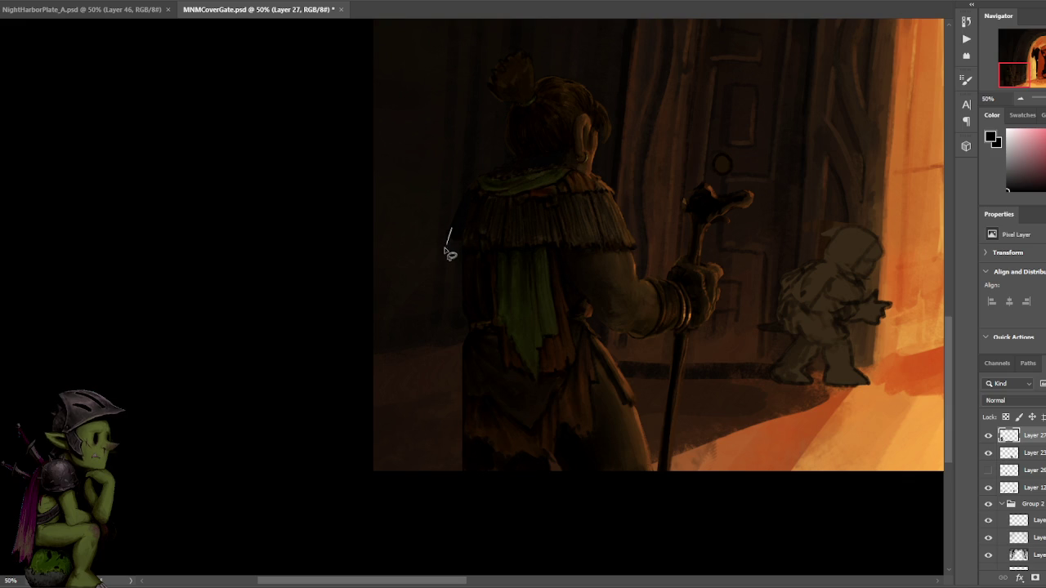
pyautogui.moveTo(446, 249); pyautogui.dragTo(435, 344)
pyautogui.moveTo(444, 244); pyautogui.dragTo(417, 381)
pyautogui.click(474, 245)
# Lasso the cape's left edge, sample nearby colours, paint inside, and deselect.
pyautogui.moveTo(454, 231); pyautogui.dragTo(471, 345)
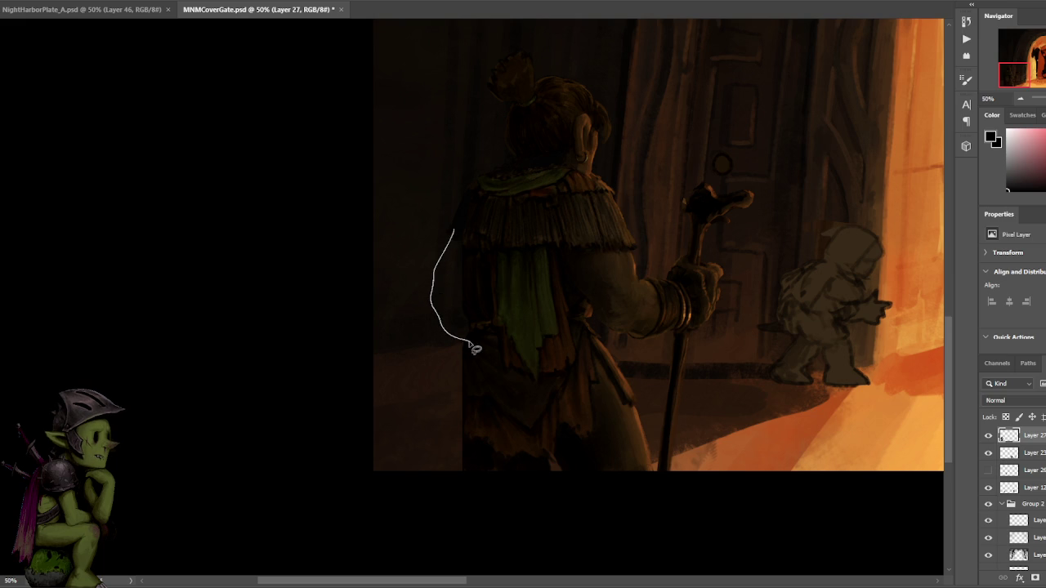
pyautogui.moveTo(475, 349); pyautogui.dragTo(459, 234)
pyautogui.keyDown('alt'); pyautogui.click(458, 241); pyautogui.keyUp('alt')
pyautogui.keyDown('alt'); pyautogui.click(458, 215); pyautogui.keyUp('alt')
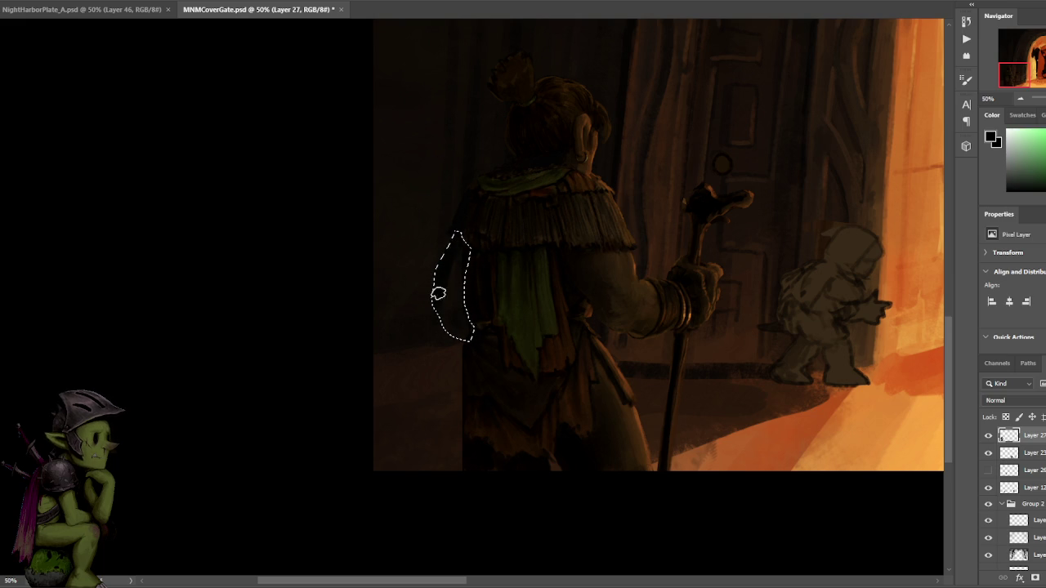
pyautogui.hotkey('ctrl', 'd')
# Paint dark shadow into a lassoed area along the cape's lower edge.
pyautogui.moveTo(675, 159)
pyautogui.mouseDown()
pyautogui.moveTo(644, 130)
pyautogui.moveTo(670, 109)
pyautogui.mouseUp()
pyautogui.moveTo(470, 291); pyautogui.dragTo(466, 359)
pyautogui.hotkey('ctrl', 'd')
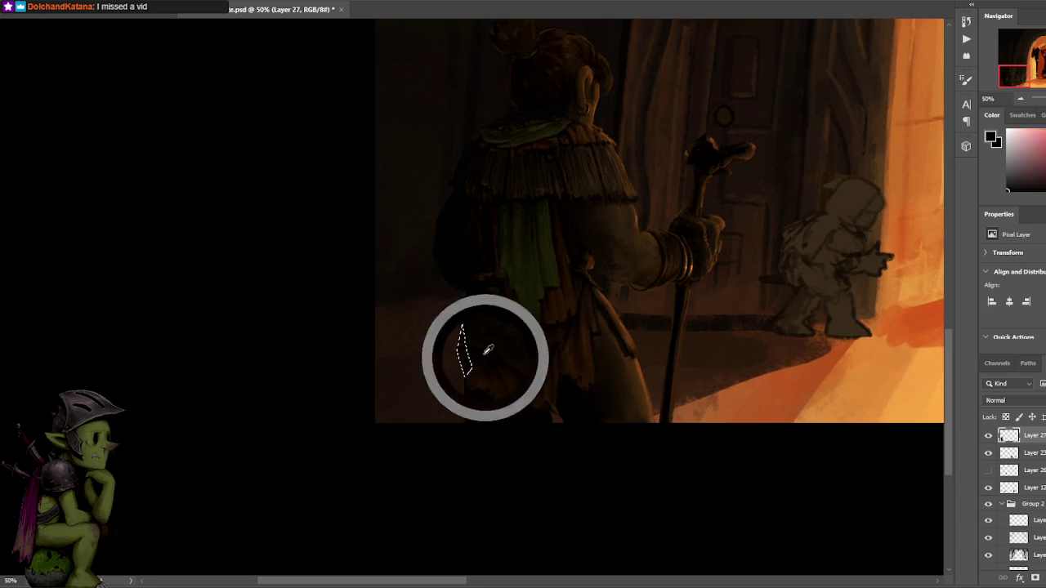
pyautogui.hotkey('ctrl', 'd')
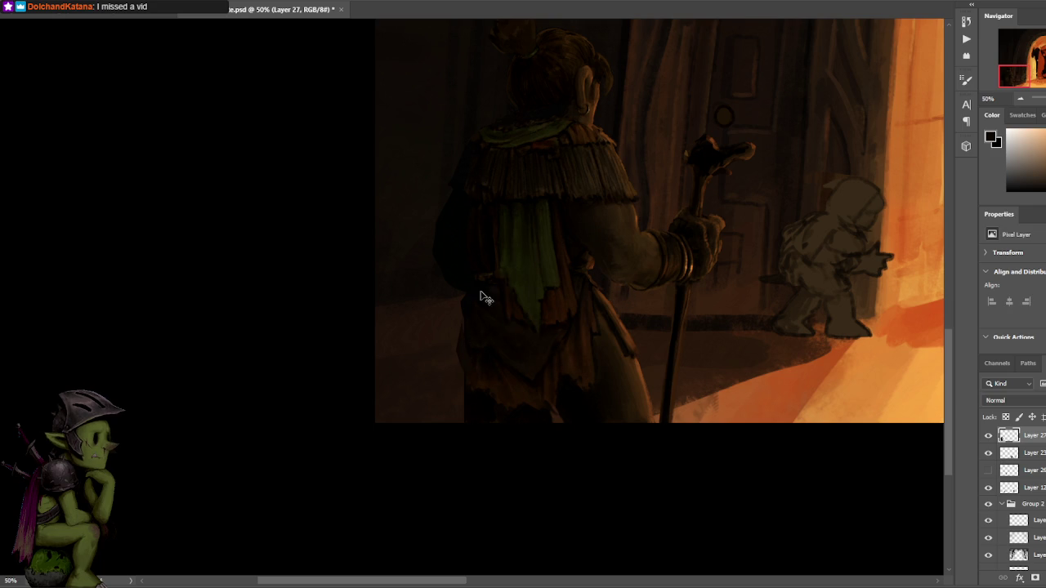
# Lasso and fill a dark edge down the figure's back, then zoom out to review the painting.
pyautogui.scroll(1, 480, 304)
pyautogui.moveTo(463, 353); pyautogui.dragTo(461, 350)
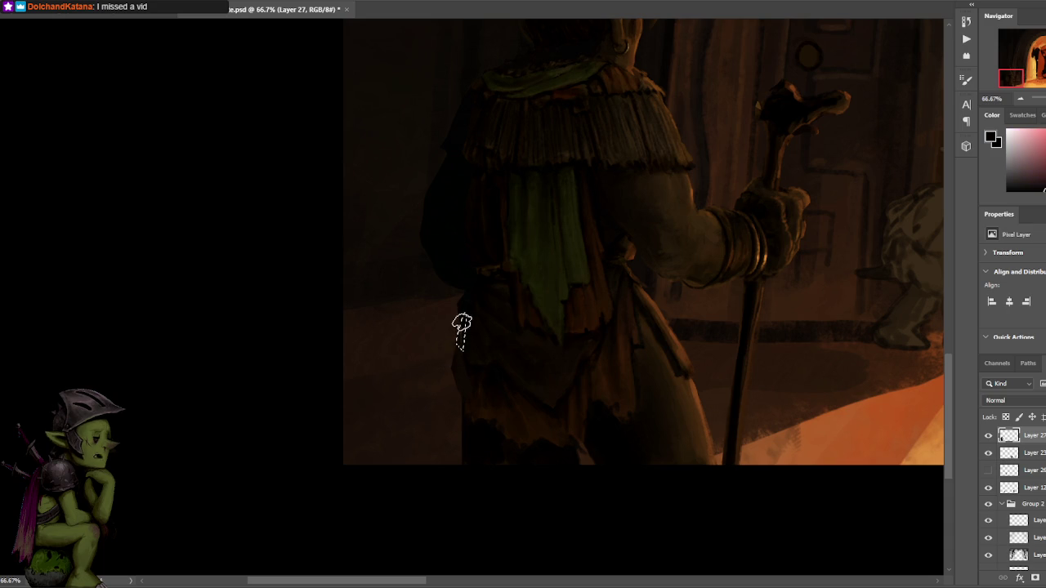
pyautogui.moveTo(546, 238); pyautogui.dragTo(549, 204)
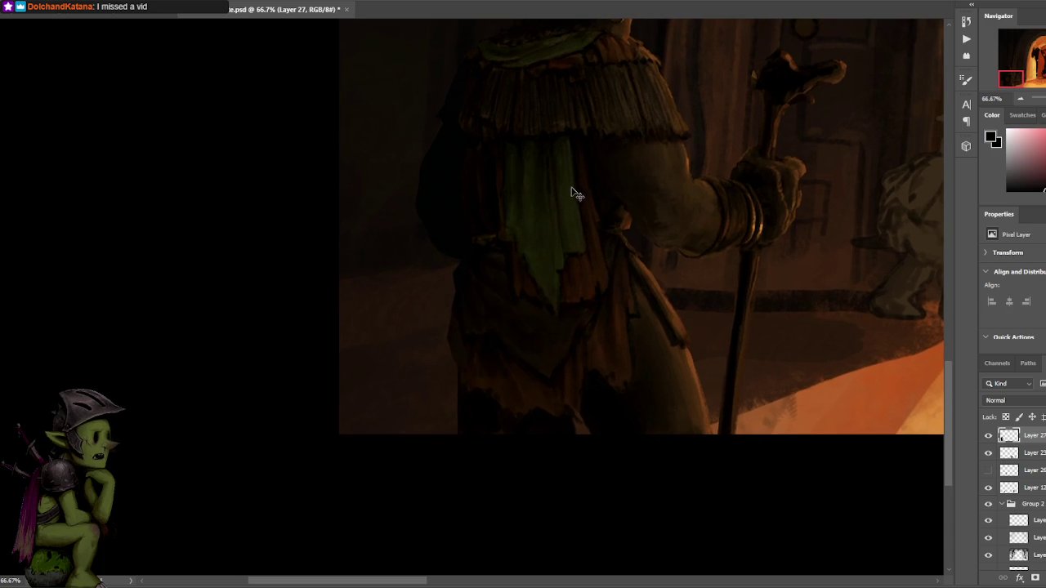
pyautogui.scroll(-1, 573, 191)
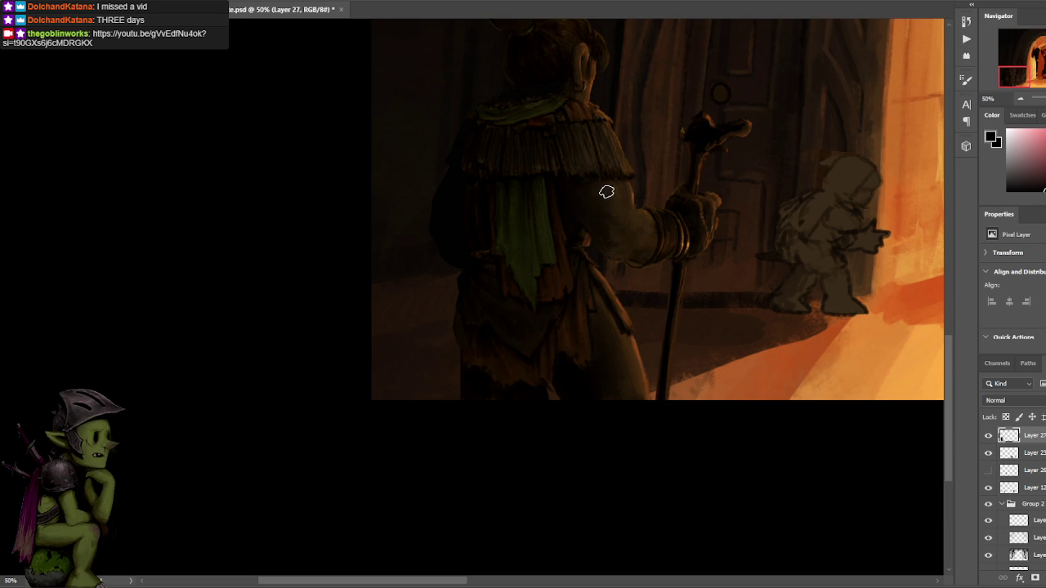
pyautogui.moveTo(618, 208); pyautogui.dragTo(632, 60)
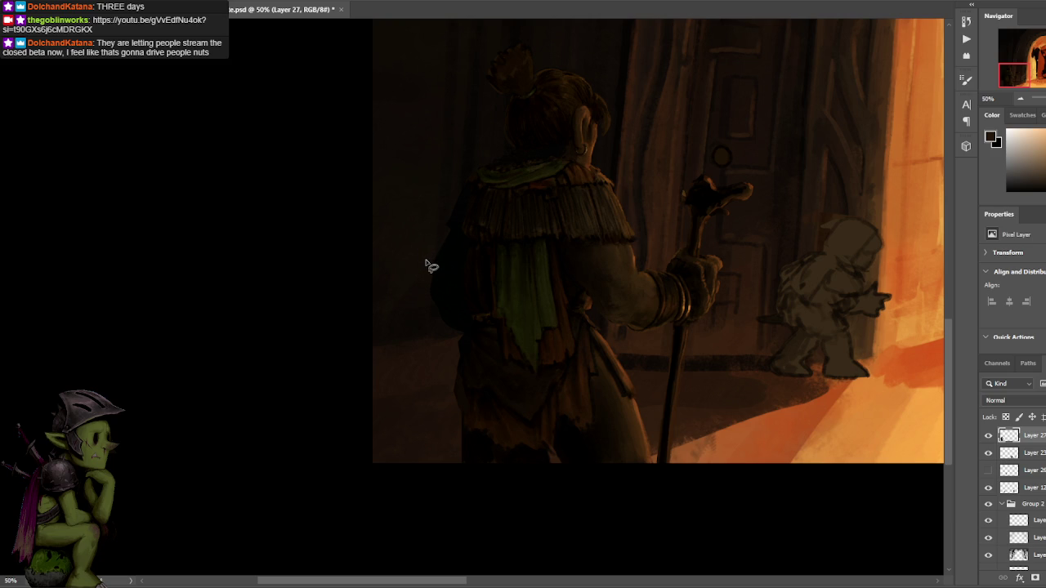
pyautogui.moveTo(434, 271)
pyautogui.mouseDown()
pyautogui.moveTo(459, 415)
pyautogui.moveTo(464, 324)
pyautogui.mouseUp()
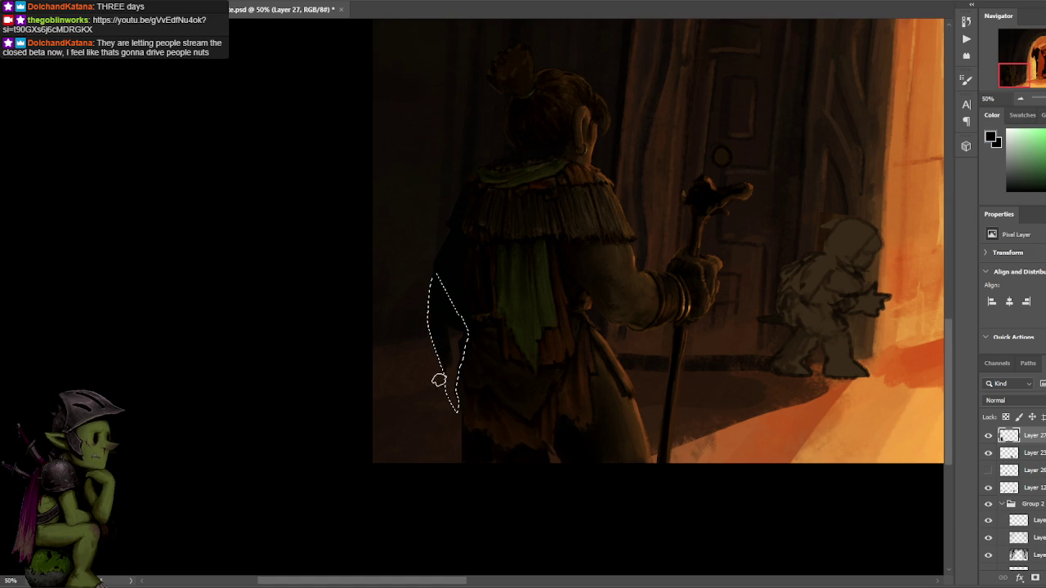
pyautogui.hotkey('ctrl', 'd')
pyautogui.moveTo(660, 103)
pyautogui.mouseDown()
pyautogui.moveTo(594, 149)
pyautogui.moveTo(631, 114)
pyautogui.moveTo(646, 140)
pyautogui.mouseUp()
pyautogui.scroll(-2, 641, 102)
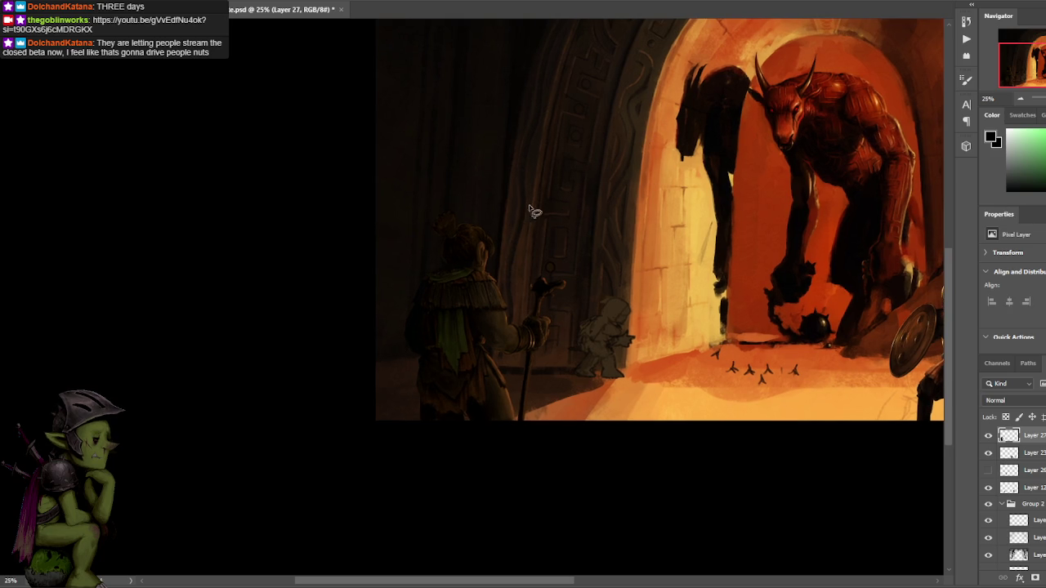
# Fill a patch at the bottom of the cape, then zoom in on the foreground figures.
pyautogui.moveTo(418, 398); pyautogui.dragTo(415, 423)
pyautogui.hotkey('ctrl', 'd')
pyautogui.moveTo(556, 242); pyautogui.dragTo(572, 227)
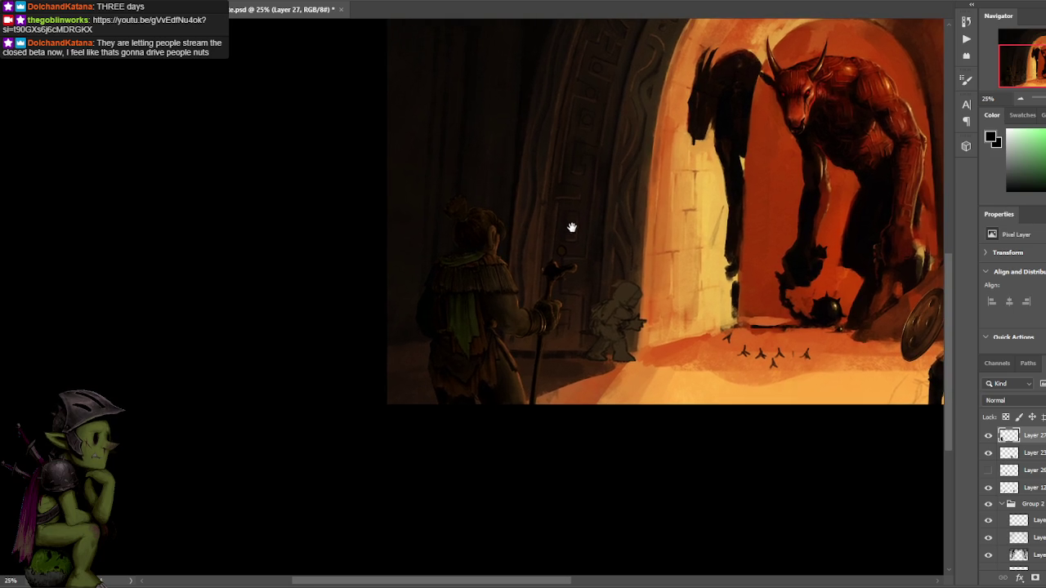
pyautogui.moveTo(558, 183); pyautogui.dragTo(545, 173)
pyautogui.hotkey('ctrl', '+')
pyautogui.scroll(-2, 546, 303)
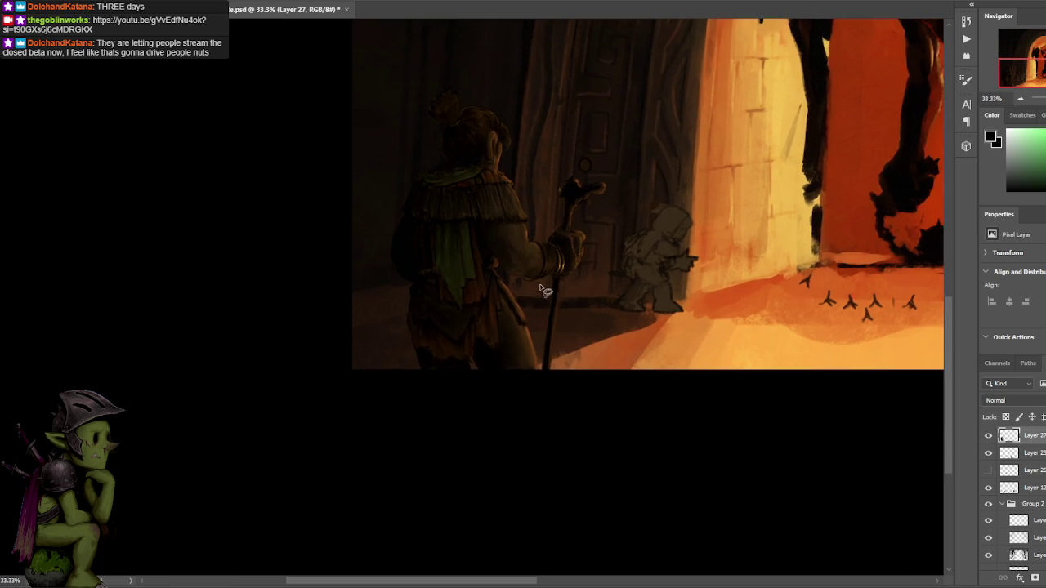
# Fill ragged hem pieces and a strip along the cape's bottom edge with orange-brown and near-black.
pyautogui.moveTo(455, 367); pyautogui.dragTo(434, 372)
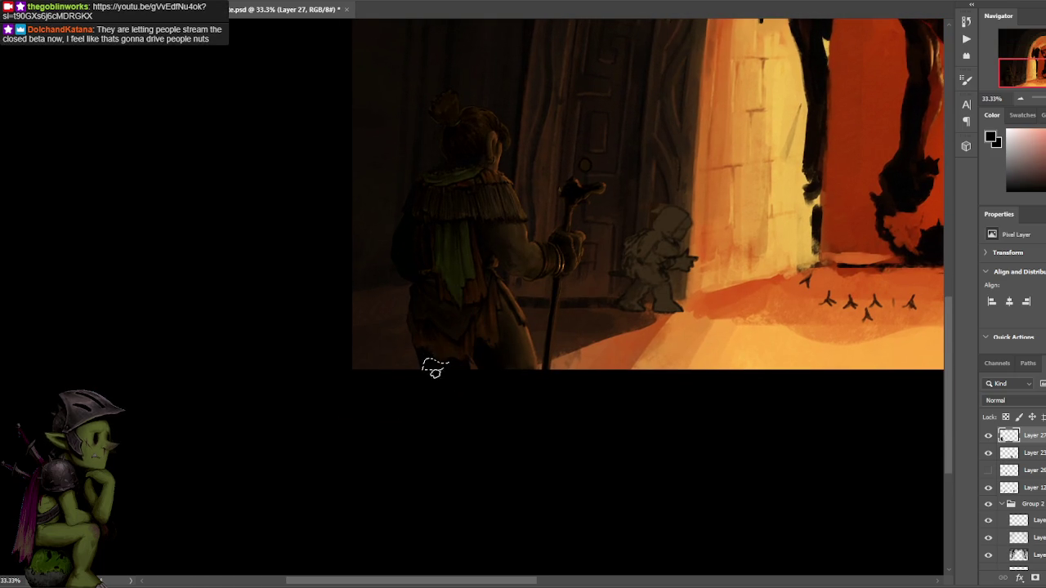
pyautogui.hotkey('ctrl', 'd')
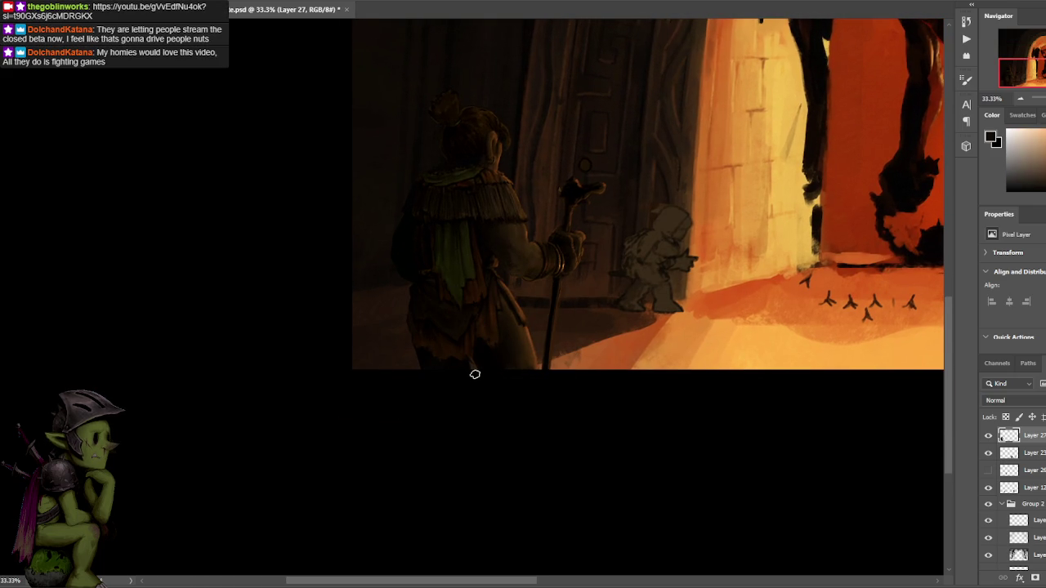
pyautogui.moveTo(466, 365); pyautogui.dragTo(472, 370)
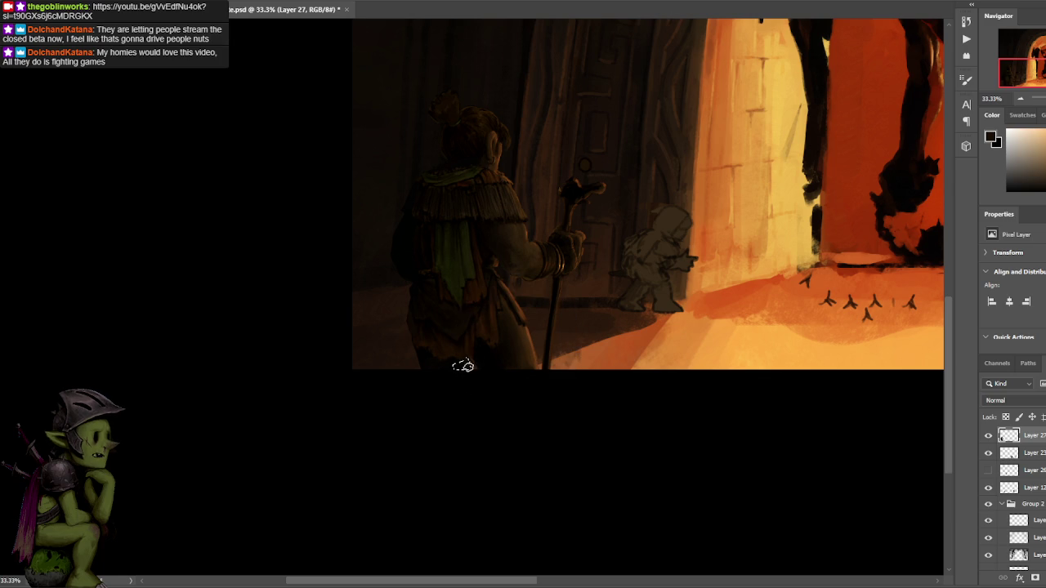
pyautogui.keyDown('alt'); pyautogui.click(533, 330); pyautogui.keyUp('alt')
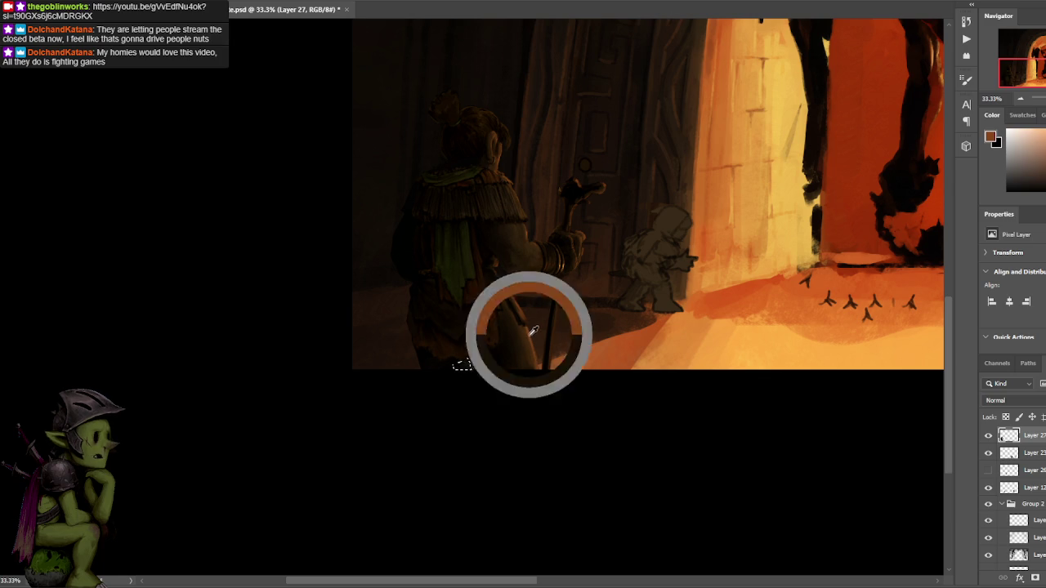
pyautogui.keyDown('alt'); pyautogui.click(462, 365); pyautogui.keyUp('alt')
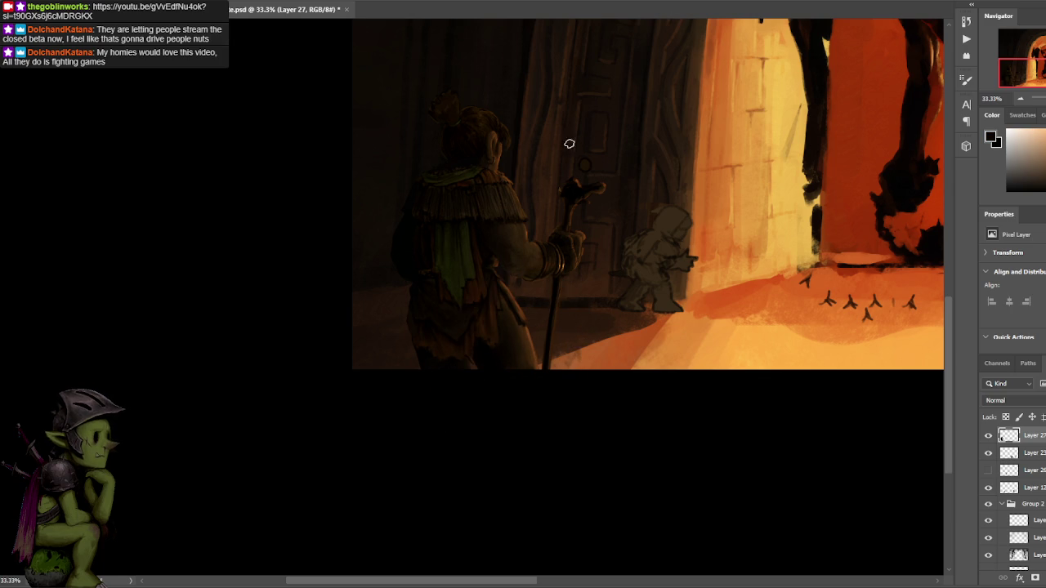
pyautogui.moveTo(412, 350)
pyautogui.mouseDown()
pyautogui.moveTo(420, 385)
pyautogui.moveTo(412, 338)
pyautogui.mouseUp()
pyautogui.hotkey('ctrl', 'd')
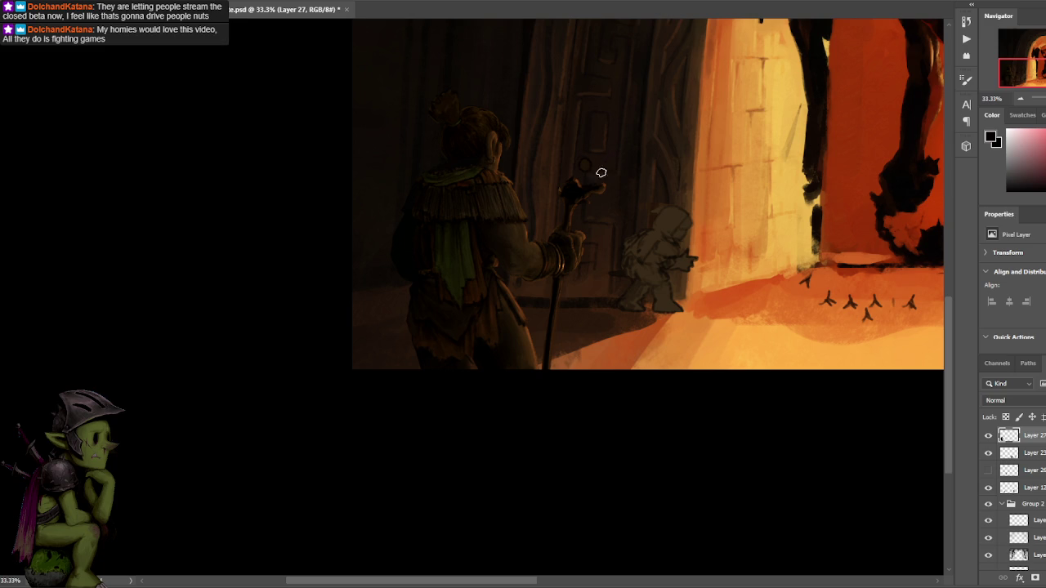
# Fill a thin Lasso sliver at the cape's lower edge with sampled orange tones.
pyautogui.press('l')
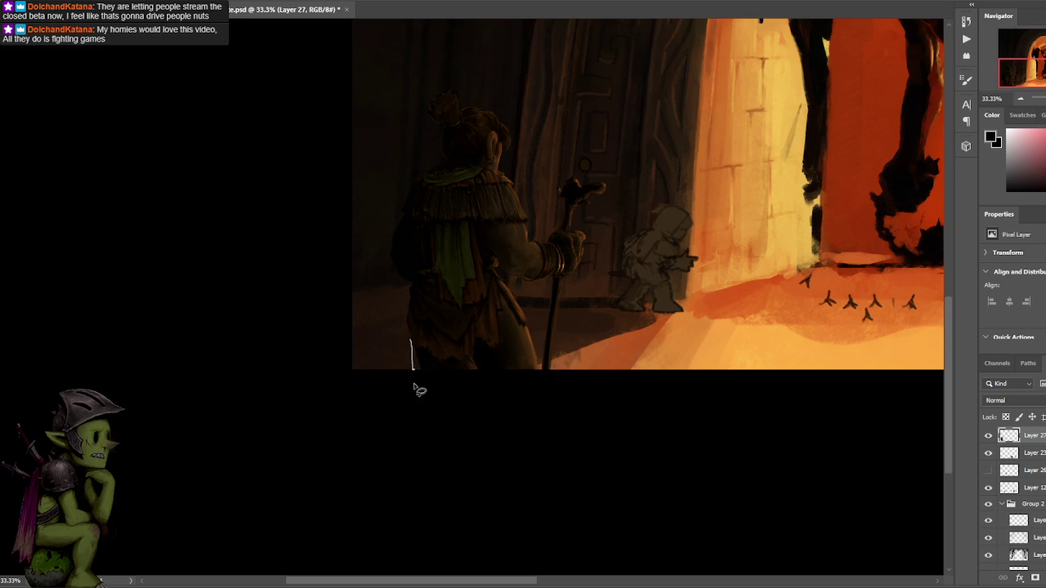
pyautogui.moveTo(413, 342); pyautogui.dragTo(424, 350)
pyautogui.hotkey('ctrl', 'd')
pyautogui.press('b')
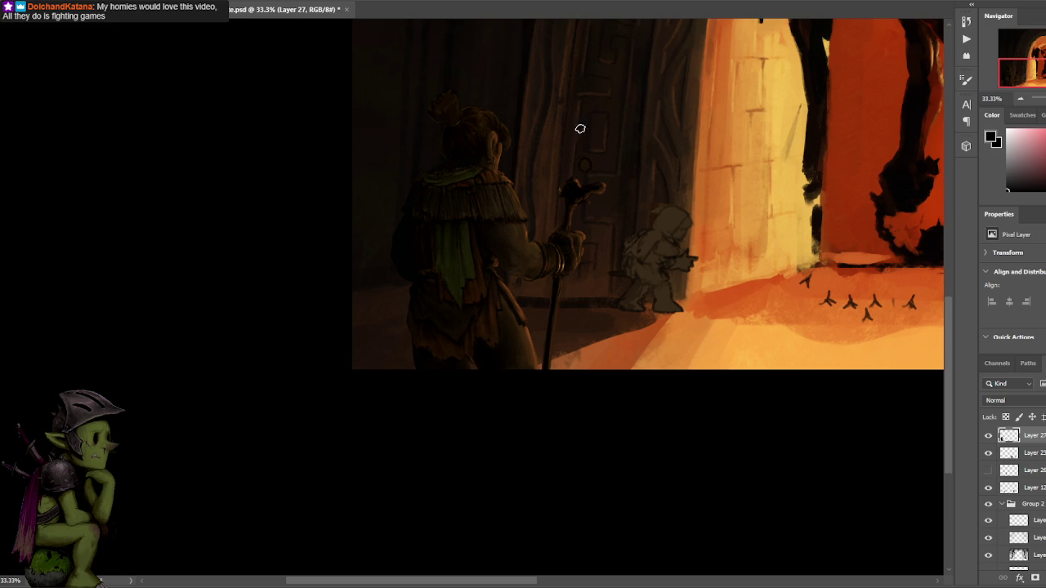
pyautogui.keyDown('alt'); pyautogui.click(515, 332); pyautogui.keyUp('alt')
pyautogui.hotkey('ctrl', 'shift', 'd')
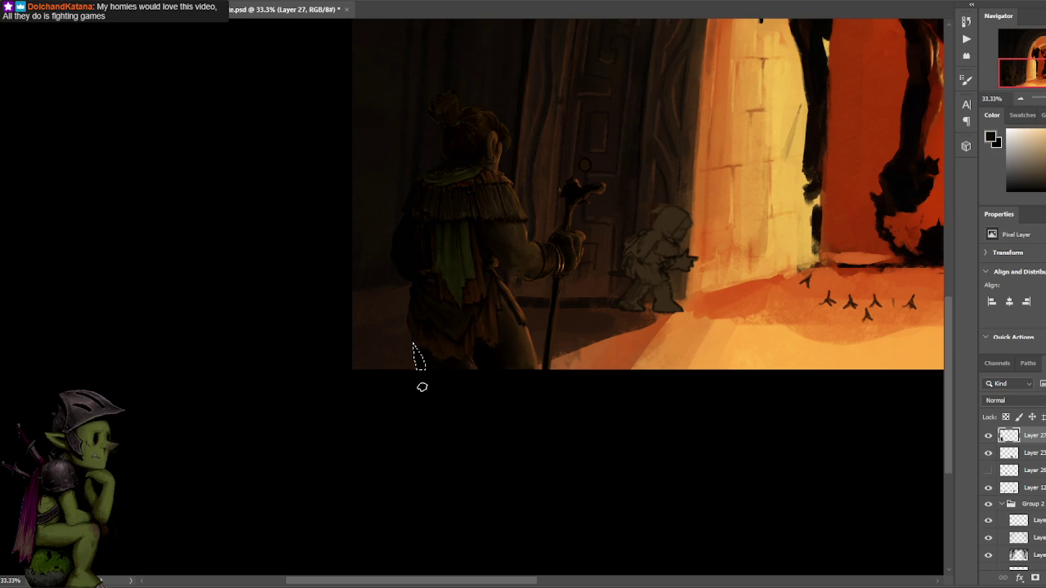
pyautogui.keyDown('alt'); pyautogui.click(518, 330); pyautogui.keyUp('alt')
pyautogui.hotkey('ctrl', 'd')
# Fill the shadowed left side of the figure with a sampled black shadow tone.
pyautogui.keyDown('alt'); pyautogui.click(428, 351); pyautogui.keyUp('alt')
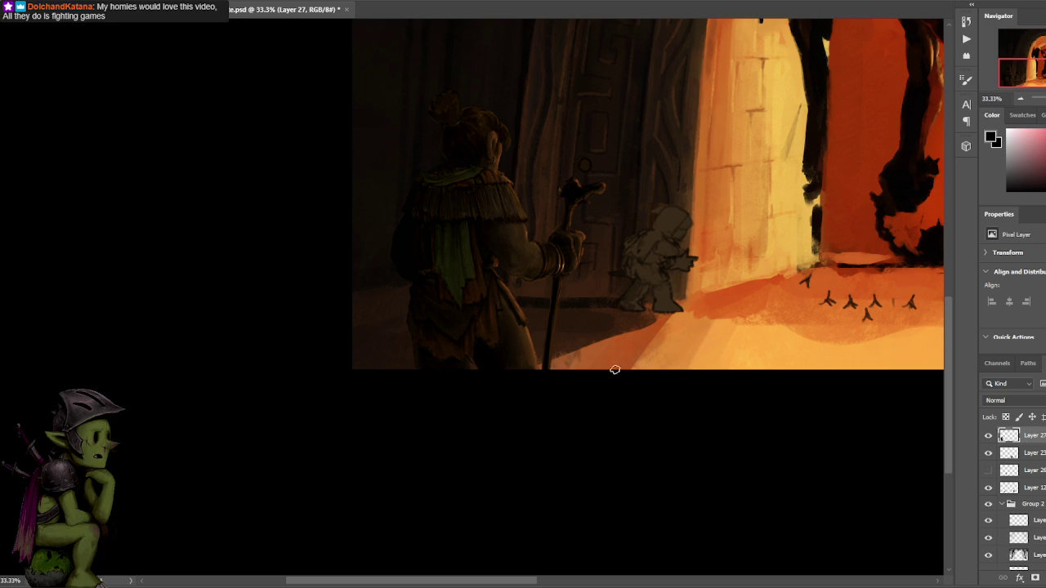
pyautogui.moveTo(501, 47)
pyautogui.mouseDown()
pyautogui.moveTo(526, 228)
pyautogui.moveTo(535, 203)
pyautogui.mouseUp()
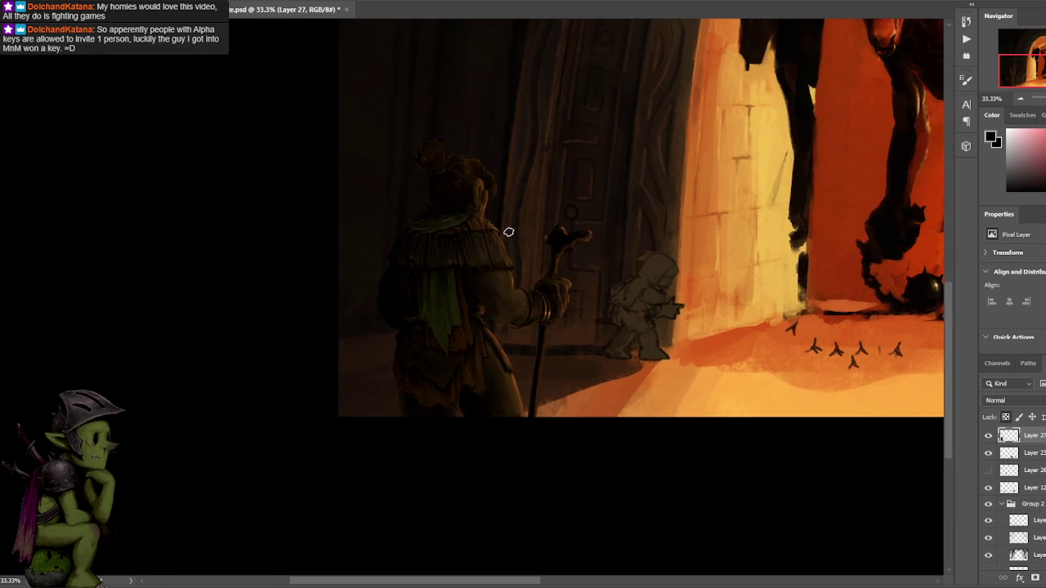
pyautogui.moveTo(482, 284); pyautogui.dragTo(497, 252)
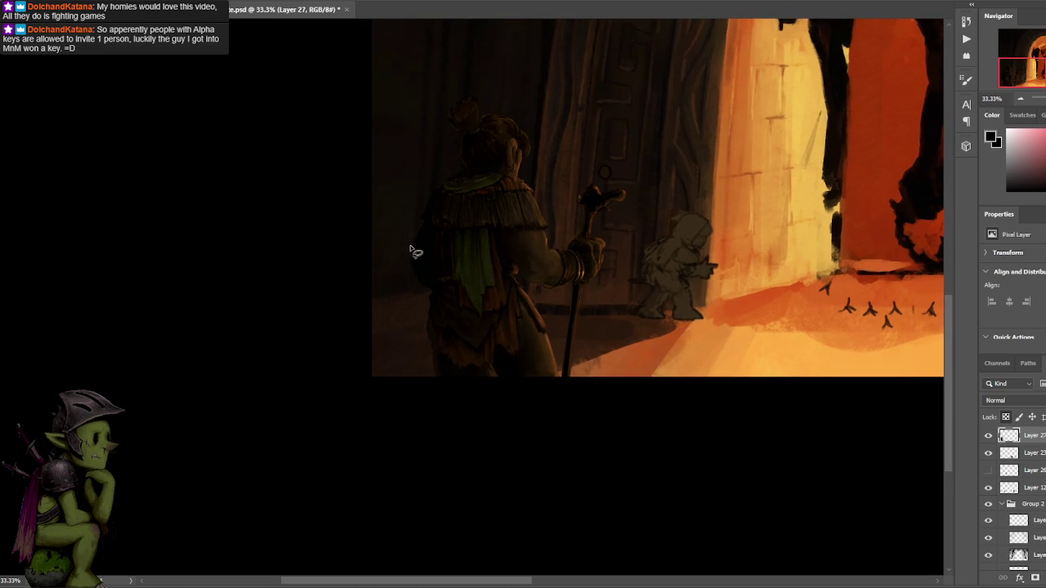
pyautogui.moveTo(413, 266)
pyautogui.mouseDown()
pyautogui.moveTo(426, 301)
pyautogui.moveTo(429, 268)
pyautogui.mouseUp()
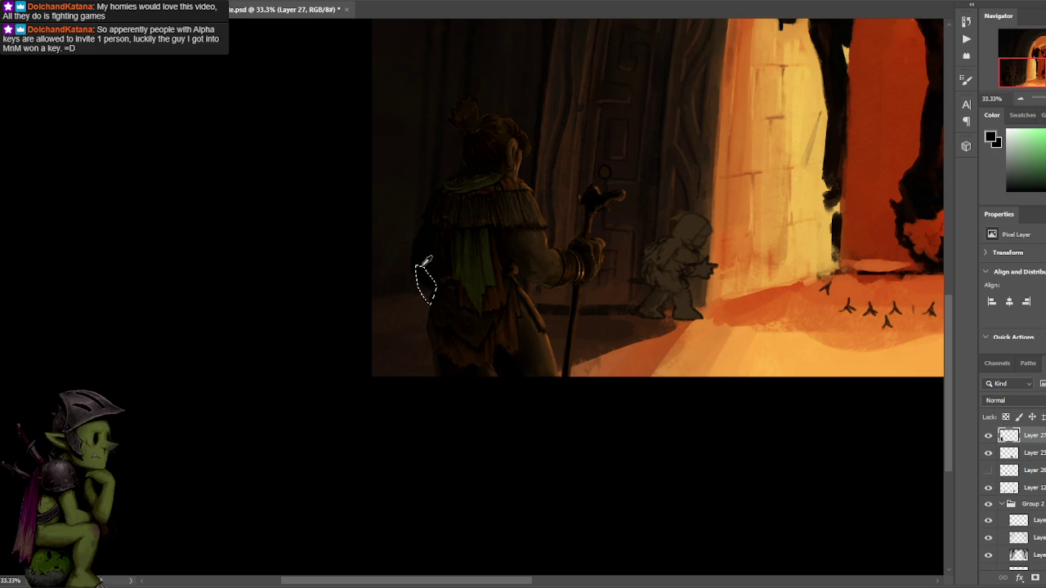
pyautogui.hotkey('ctrl', 'd')
pyautogui.moveTo(595, 153); pyautogui.dragTo(592, 165)
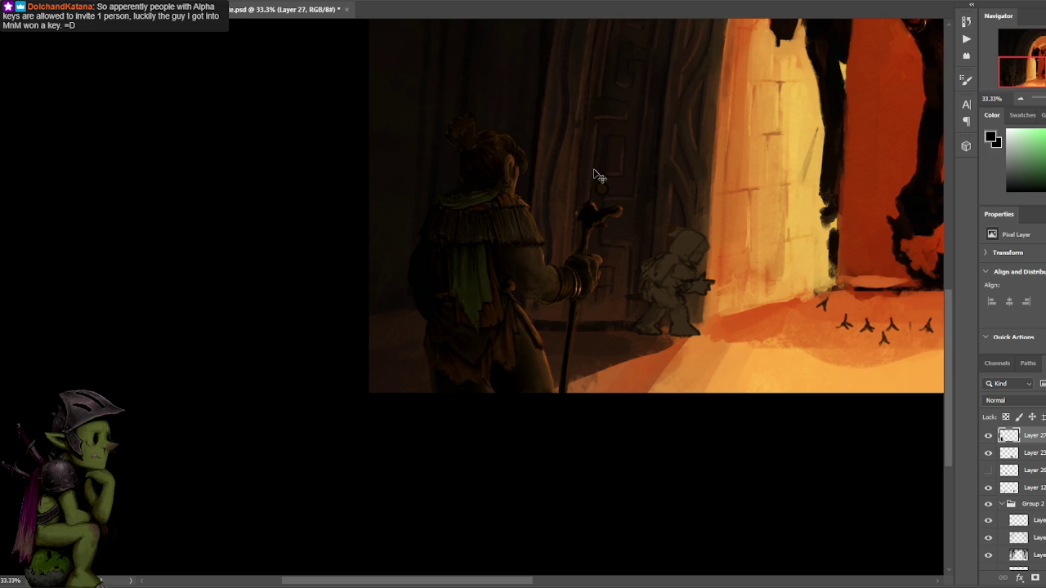
pyautogui.hotkey('ctrl', 'shift', 'd')
pyautogui.hotkey('ctrl', 'd')
pyautogui.hotkey('ctrl', '+')
# Sample green, pinkish-brown and dark brown tones, then paint a lighter stroke on the shoulder's left edge.
pyautogui.moveTo(488, 240); pyautogui.dragTo(575, 234)
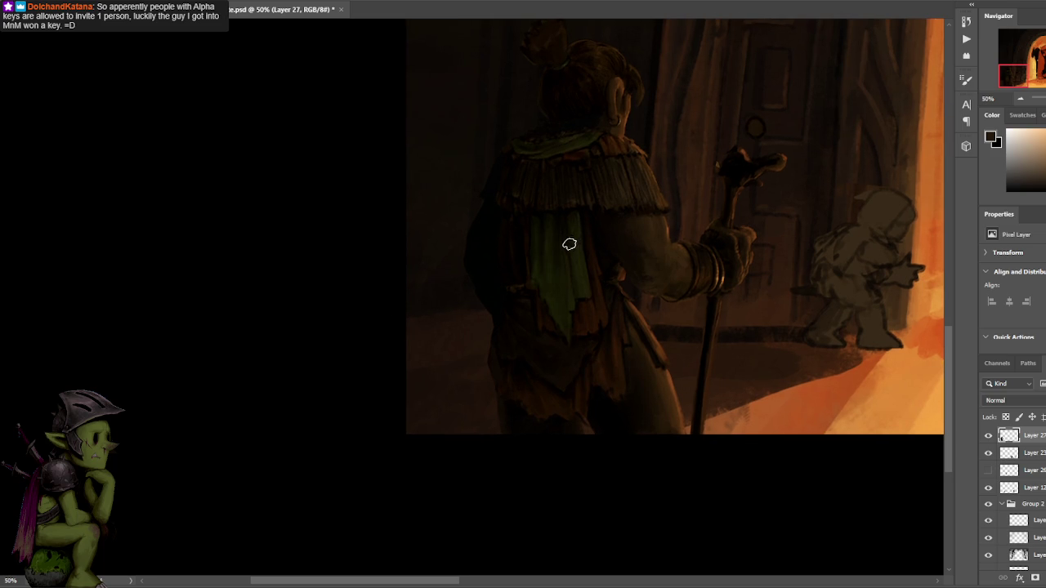
pyautogui.click(470, 264)
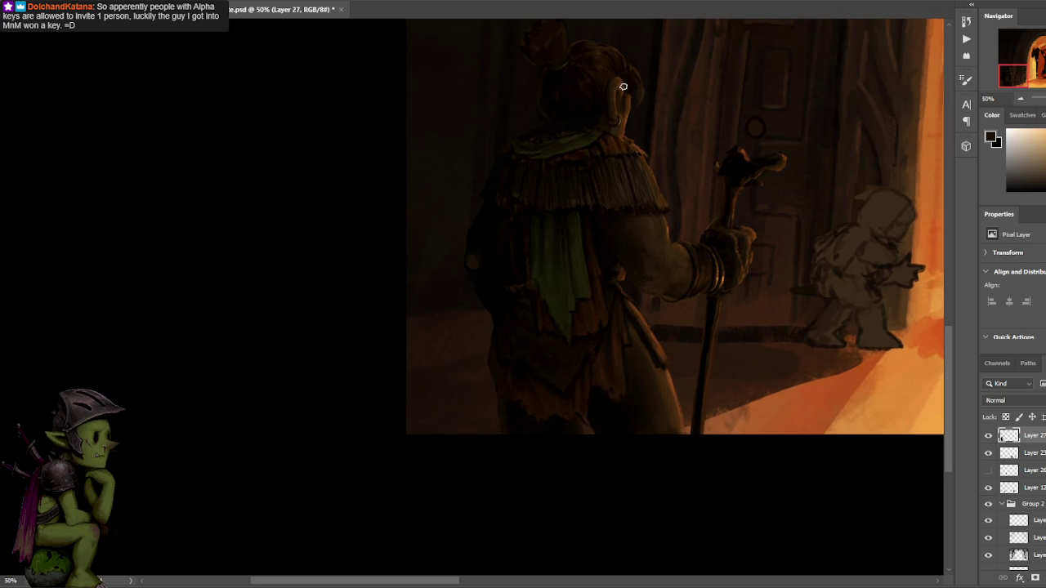
pyautogui.keyDown('alt'); pyautogui.click(489, 252); pyautogui.keyUp('alt')
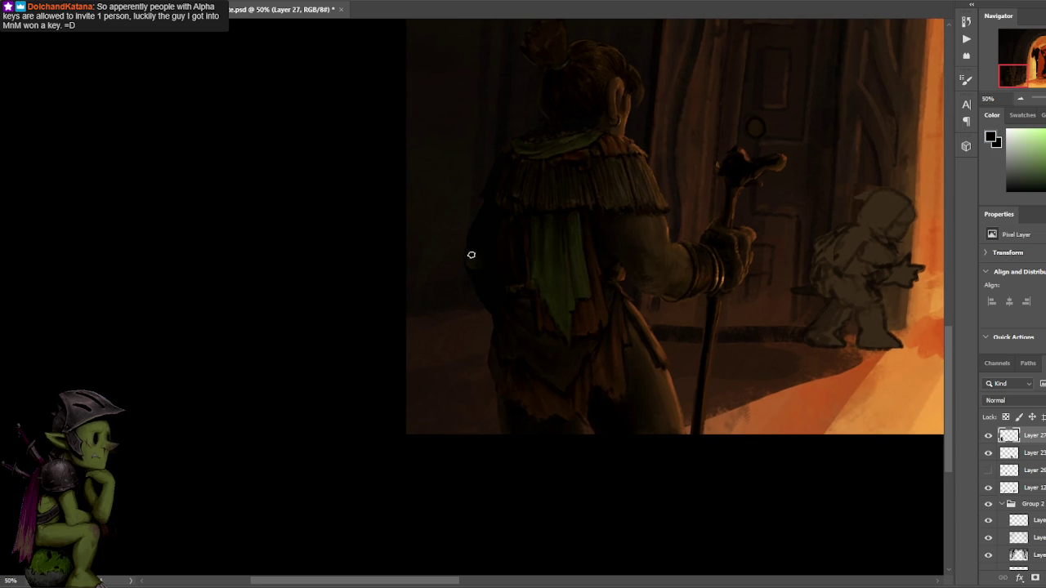
pyautogui.keyDown('alt'); pyautogui.click(645, 224); pyautogui.keyUp('alt')
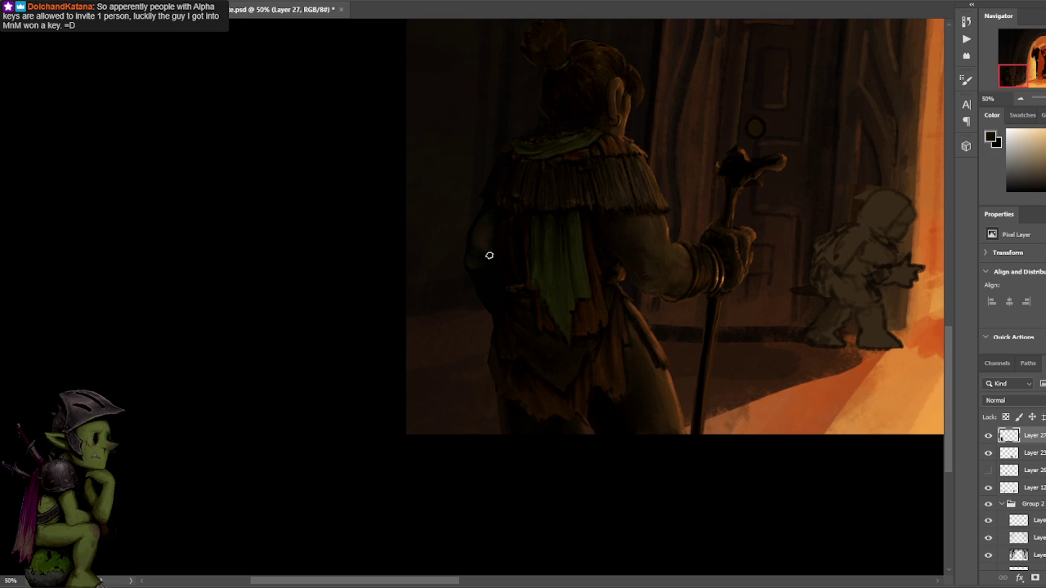
pyautogui.keyDown('alt'); pyautogui.click(480, 215); pyautogui.keyUp('alt')
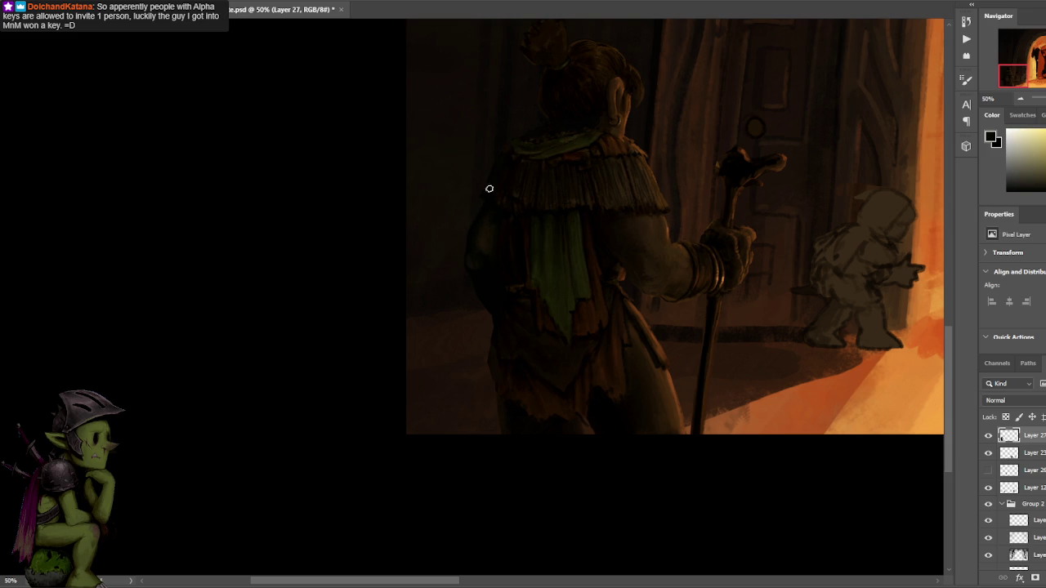
pyautogui.keyDown('alt'); pyautogui.click(864, 106); pyautogui.keyUp('alt')
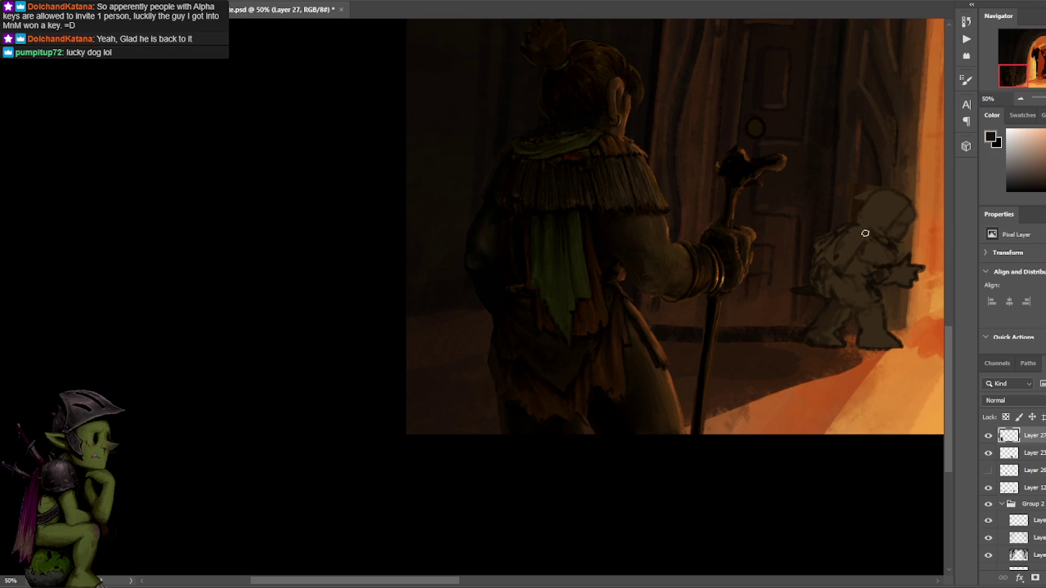
pyautogui.moveTo(1021, 174); pyautogui.dragTo(1015, 177)
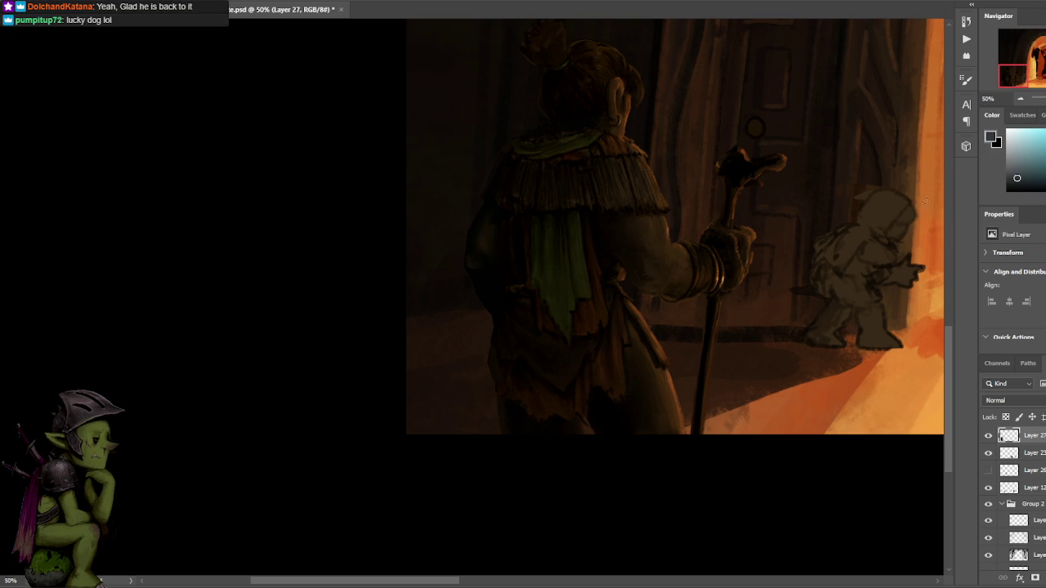
pyautogui.moveTo(473, 221); pyautogui.dragTo(474, 221)
# Resample near-black and warm orange paint colours from the figure for further shading.
pyautogui.moveTo(1016, 177); pyautogui.dragTo(1009, 174)
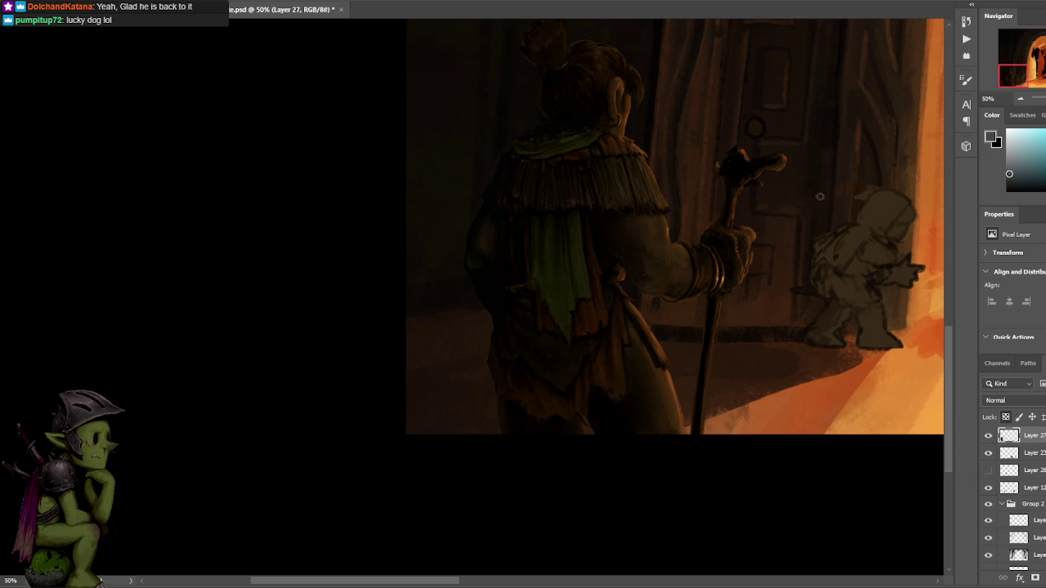
pyautogui.keyDown('alt'); pyautogui.click(498, 171); pyautogui.keyUp('alt')
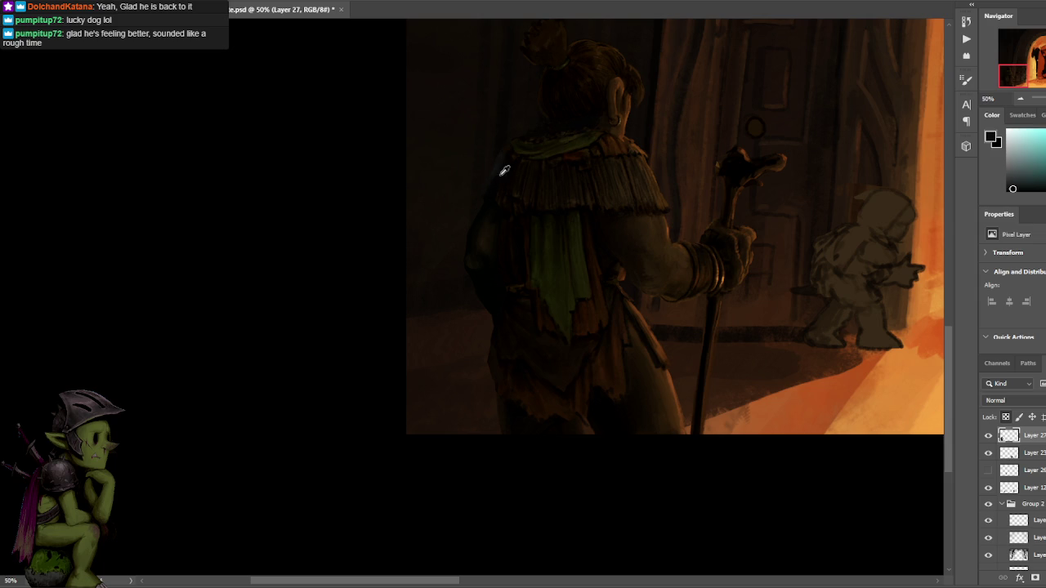
pyautogui.keyDown('alt'); pyautogui.click(505, 170); pyautogui.keyUp('alt')
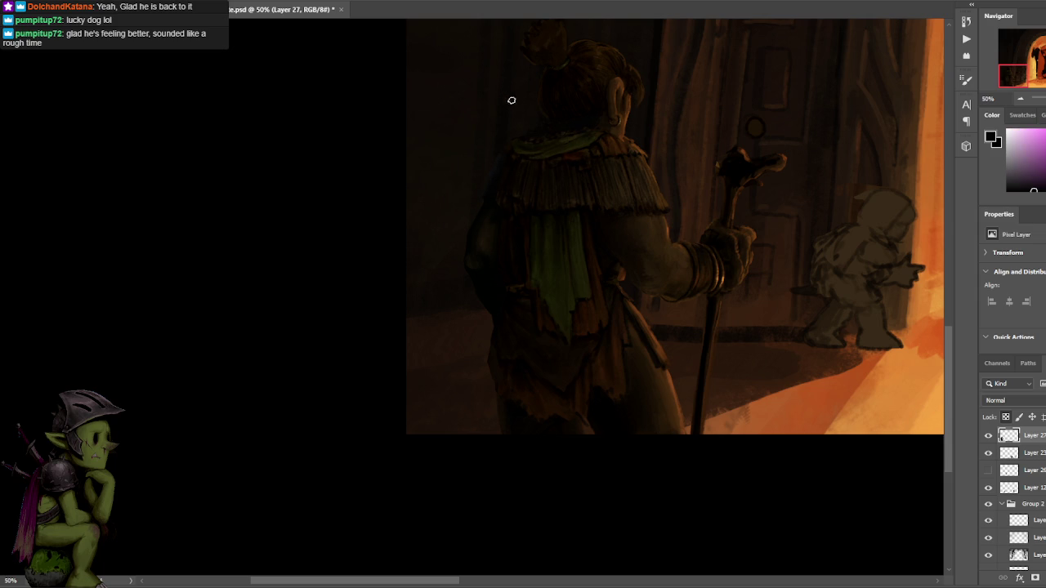
pyautogui.keyDown('alt'); pyautogui.click(494, 171); pyautogui.keyUp('alt')
pyautogui.keyDown('alt'); pyautogui.click(495, 177); pyautogui.keyUp('alt')
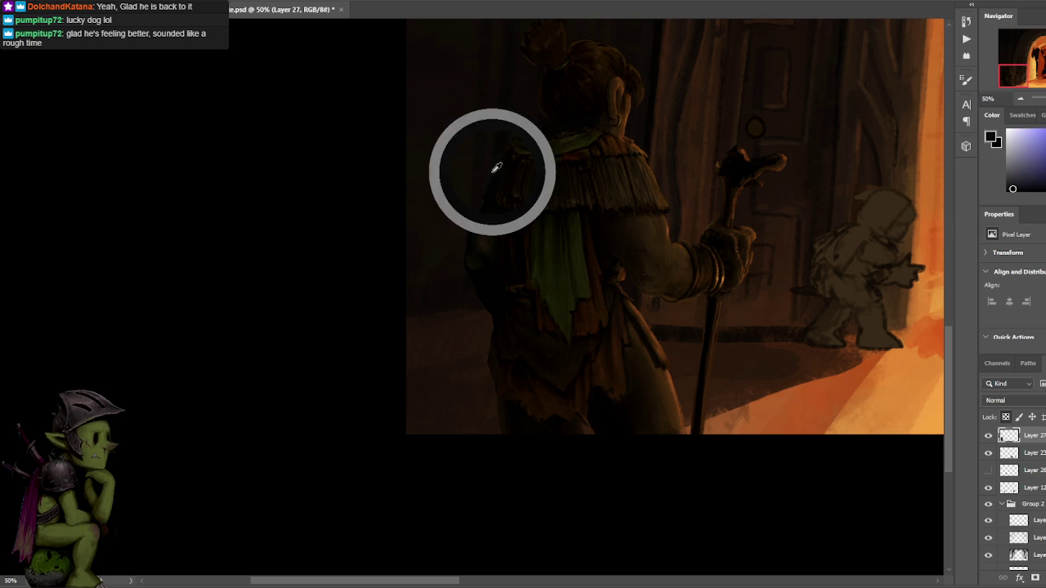
pyautogui.keyDown('alt'); pyautogui.click(486, 235); pyautogui.keyUp('alt')
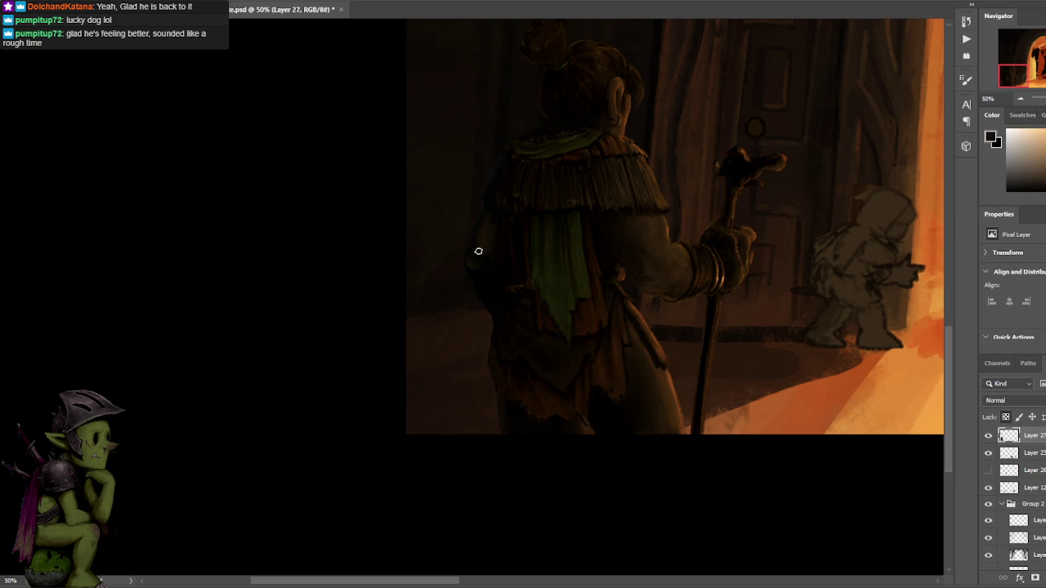
pyautogui.scroll(-2, 722, 76)
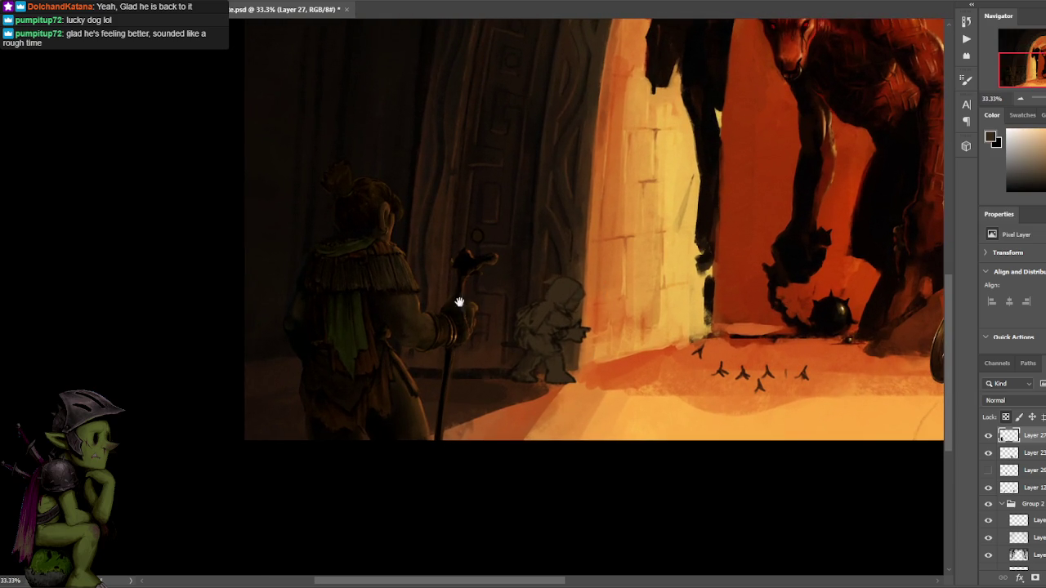
pyautogui.scroll(2, 460, 304)
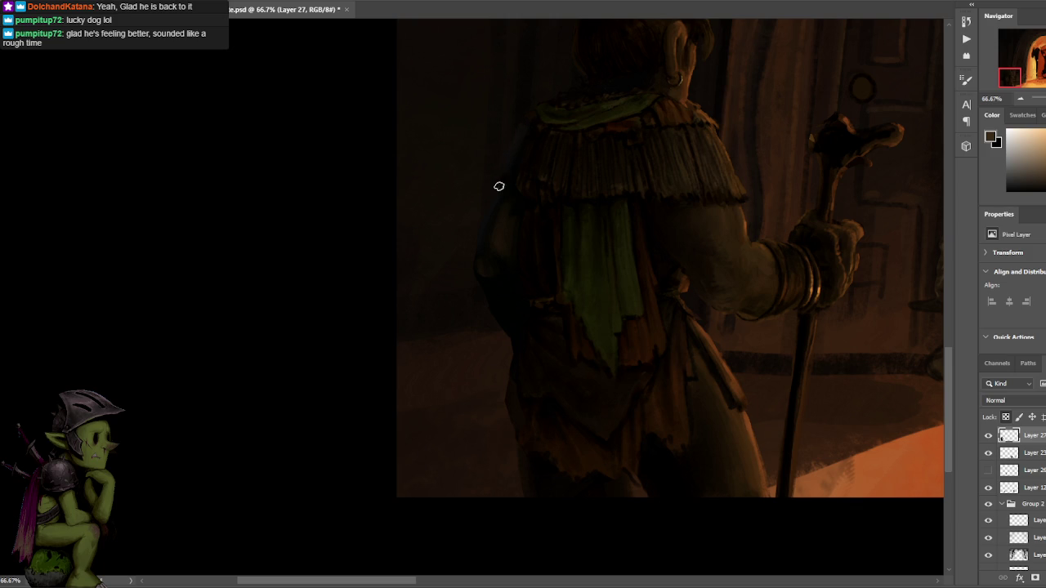
pyautogui.click(1031, 183)
pyautogui.keyDown('alt'); pyautogui.click(515, 155); pyautogui.keyUp('alt')
pyautogui.keyDown('alt'); pyautogui.click(523, 147); pyautogui.keyUp('alt')
pyautogui.press('l')
pyautogui.keyDown('alt'); pyautogui.click(512, 161); pyautogui.keyUp('alt')
pyautogui.keyDown('alt'); pyautogui.click(518, 159); pyautogui.keyUp('alt')
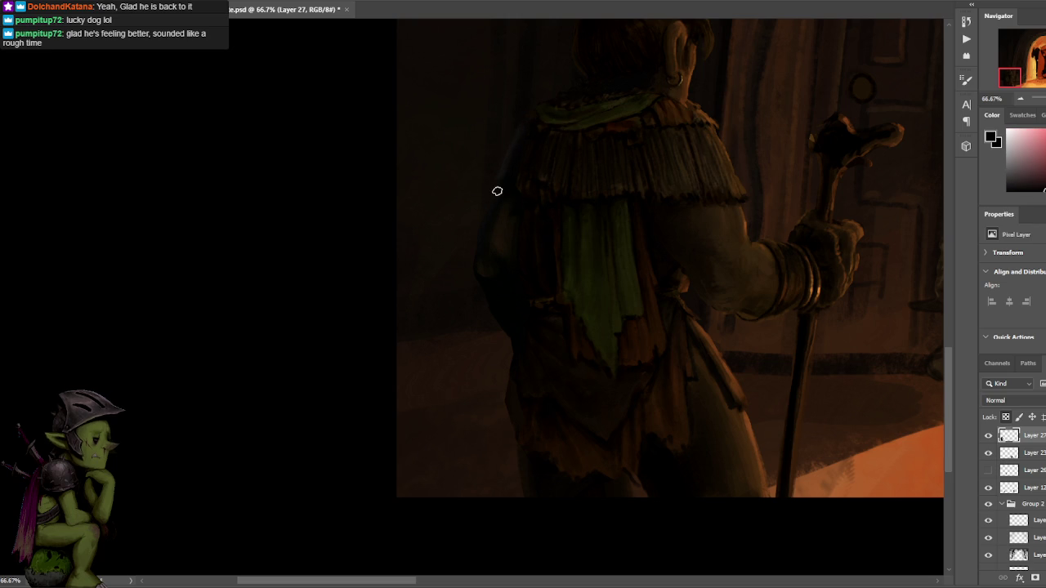
pyautogui.keyDown('alt'); pyautogui.click(513, 175); pyautogui.keyUp('alt')
pyautogui.keyDown('alt'); pyautogui.click(518, 156); pyautogui.keyUp('alt')
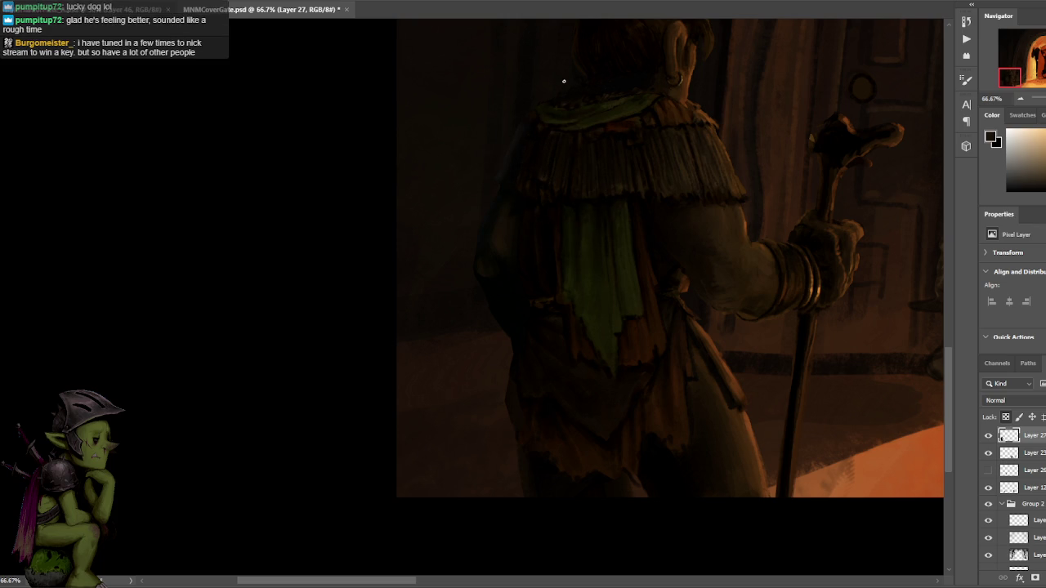
pyautogui.keyDown('ctrl'); pyautogui.click(532, 187); pyautogui.keyUp('ctrl')
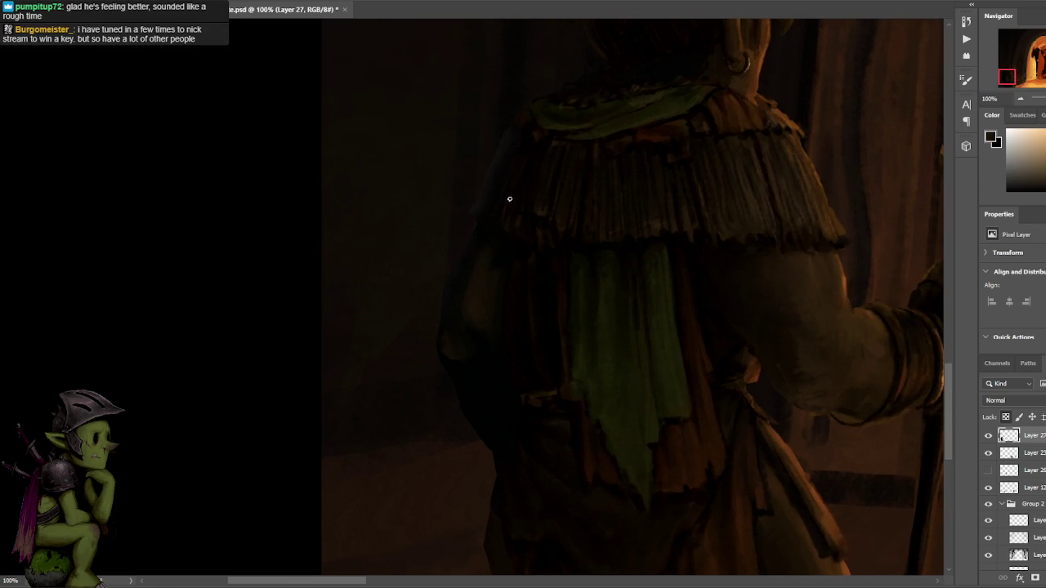
pyautogui.keyDown('alt'); pyautogui.click(511, 187); pyautogui.keyUp('alt')
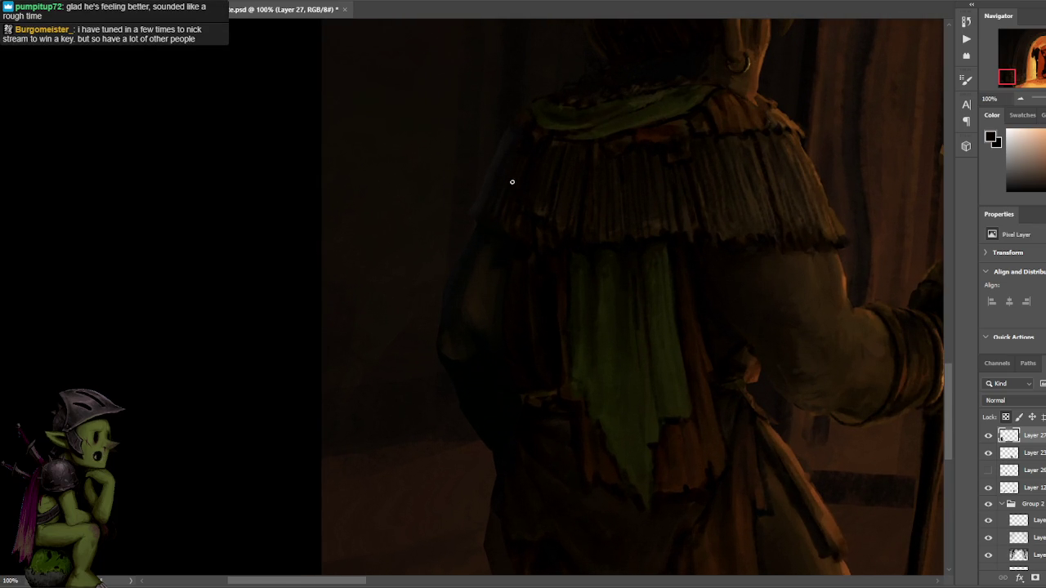
pyautogui.keyDown('alt'); pyautogui.click(513, 247); pyautogui.keyUp('alt')
pyautogui.moveTo(519, 223); pyautogui.dragTo(550, 153)
pyautogui.keyDown('alt'); pyautogui.click(495, 219); pyautogui.keyUp('alt')
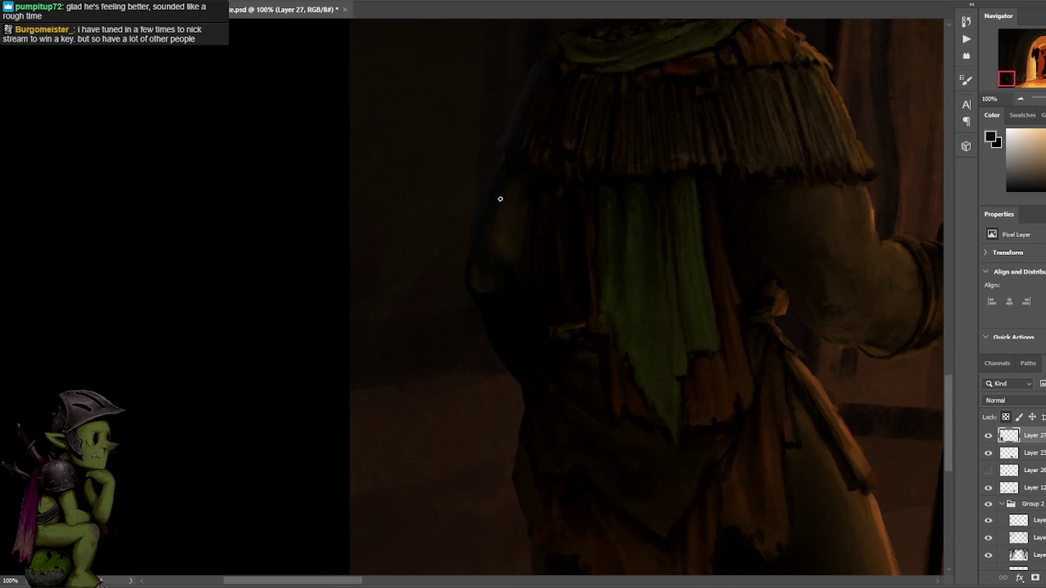
pyautogui.keyDown('alt'); pyautogui.click(491, 223); pyautogui.keyUp('alt')
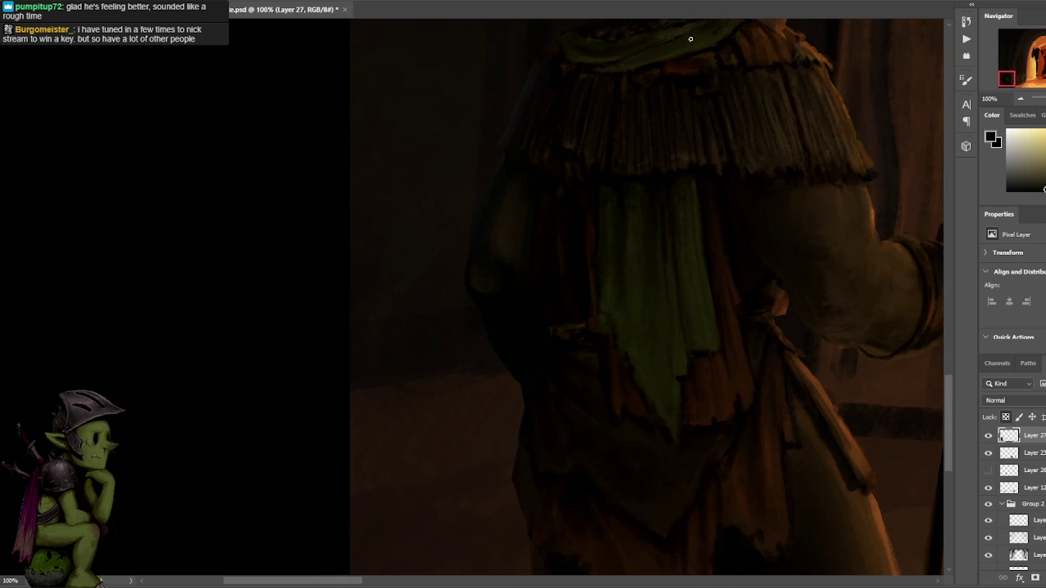
pyautogui.hotkey('ctrl', '-')
pyautogui.hotkey('ctrl', '-')
# Paint the back's left edge with green, dark red, yellow-orange and grey tones sampled from the figure.
pyautogui.keyDown('alt'); pyautogui.click(490, 290); pyautogui.keyUp('alt')
pyautogui.keyDown('alt'); pyautogui.click(485, 279); pyautogui.keyUp('alt')
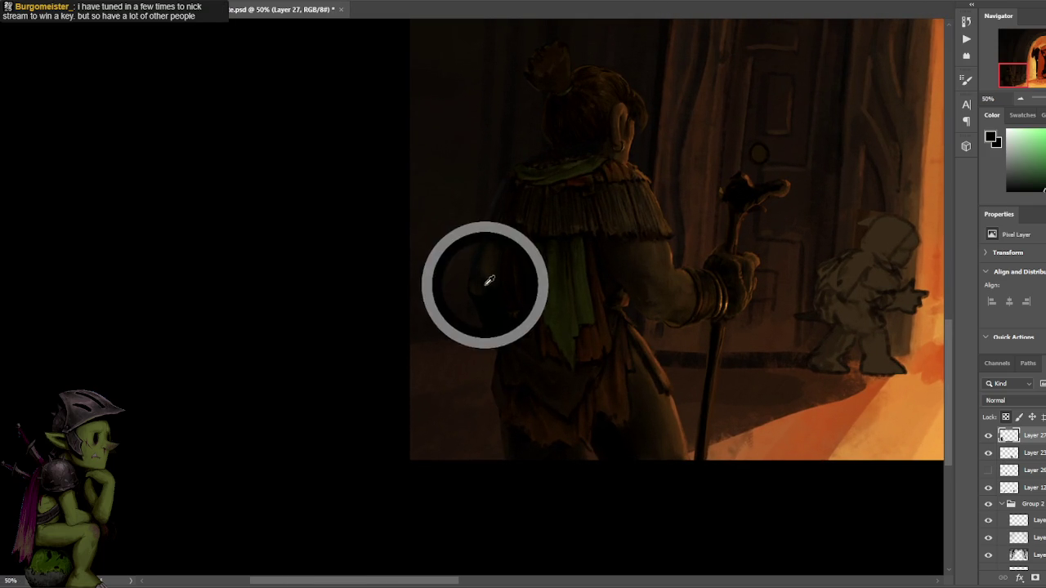
pyautogui.keyDown('alt'); pyautogui.click(496, 292); pyautogui.keyUp('alt')
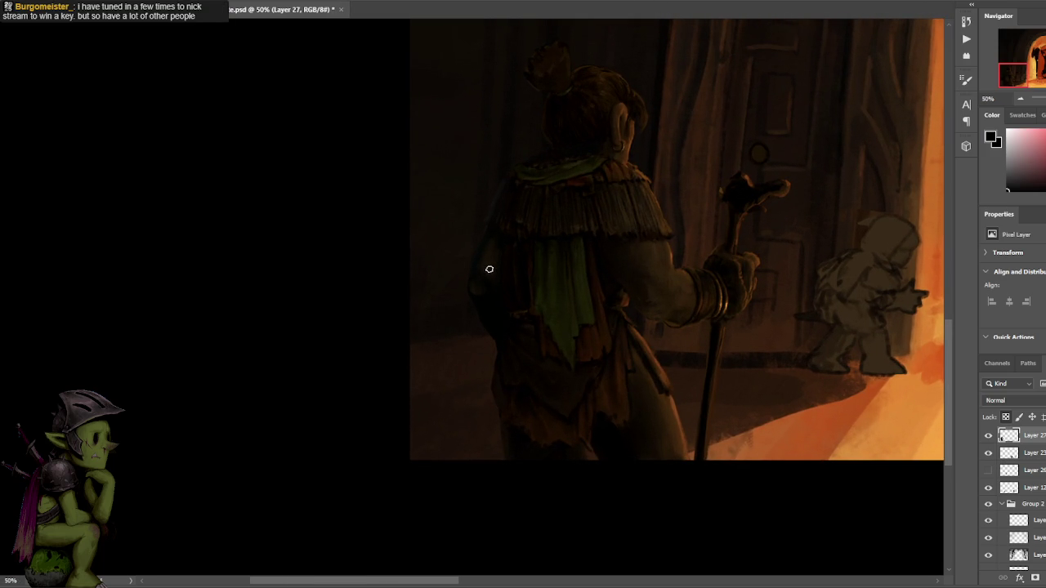
pyautogui.keyDown('alt'); pyautogui.click(486, 275); pyautogui.keyUp('alt')
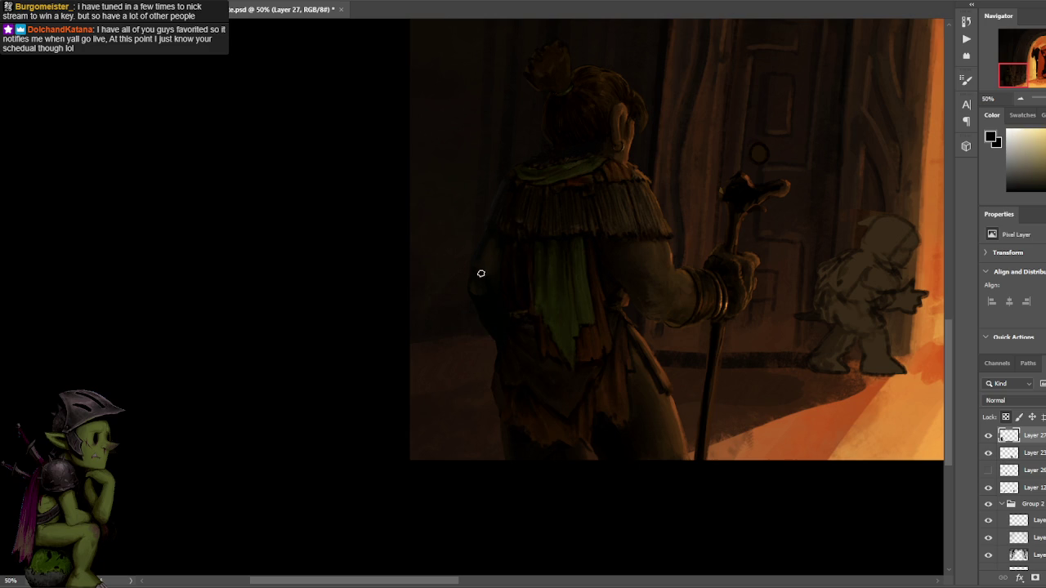
pyautogui.keyDown('alt'); pyautogui.click(490, 263); pyautogui.keyUp('alt')
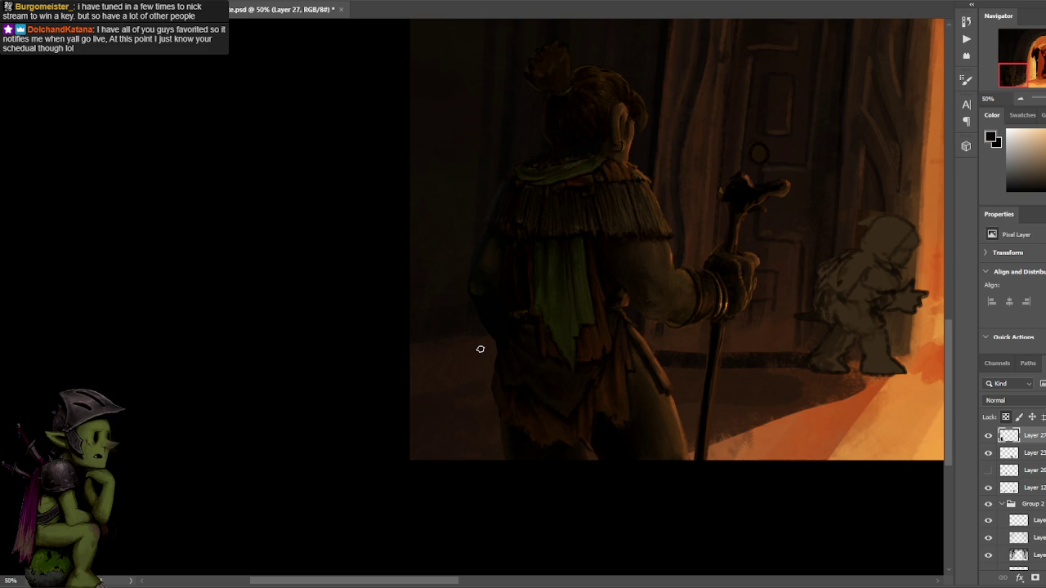
pyautogui.keyDown('alt'); pyautogui.click(497, 285); pyautogui.keyUp('alt')
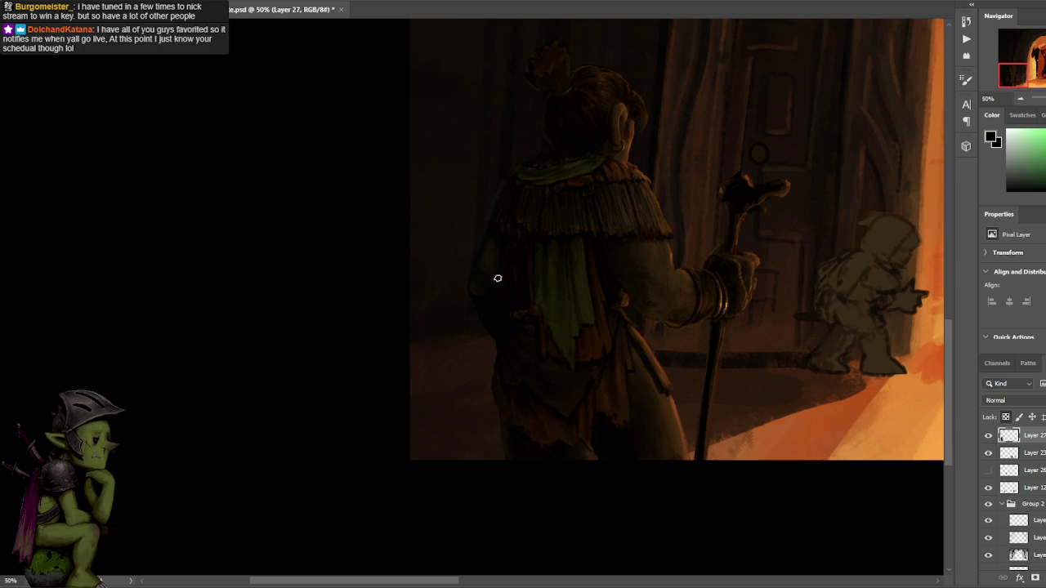
pyautogui.keyDown('alt'); pyautogui.click(485, 260); pyautogui.keyUp('alt')
pyautogui.keyDown('alt'); pyautogui.click(479, 286); pyautogui.keyUp('alt')
# Shade the cape edge with cape greens, neutral greys and an orange-red from the brown cloak.
pyautogui.keyDown('alt'); pyautogui.click(484, 302); pyautogui.keyUp('alt')
pyautogui.keyDown('alt'); pyautogui.click(477, 299); pyautogui.keyUp('alt')
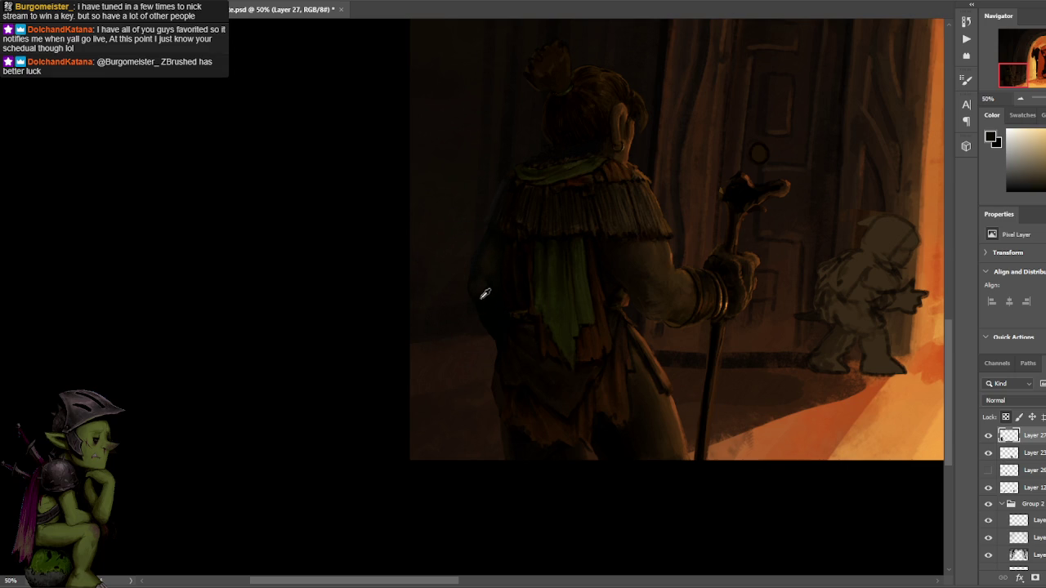
pyautogui.keyDown('alt'); pyautogui.click(485, 301); pyautogui.keyUp('alt')
pyautogui.keyDown('alt'); pyautogui.click(488, 309); pyautogui.keyUp('alt')
pyautogui.keyDown('alt'); pyautogui.click(482, 293); pyautogui.keyUp('alt')
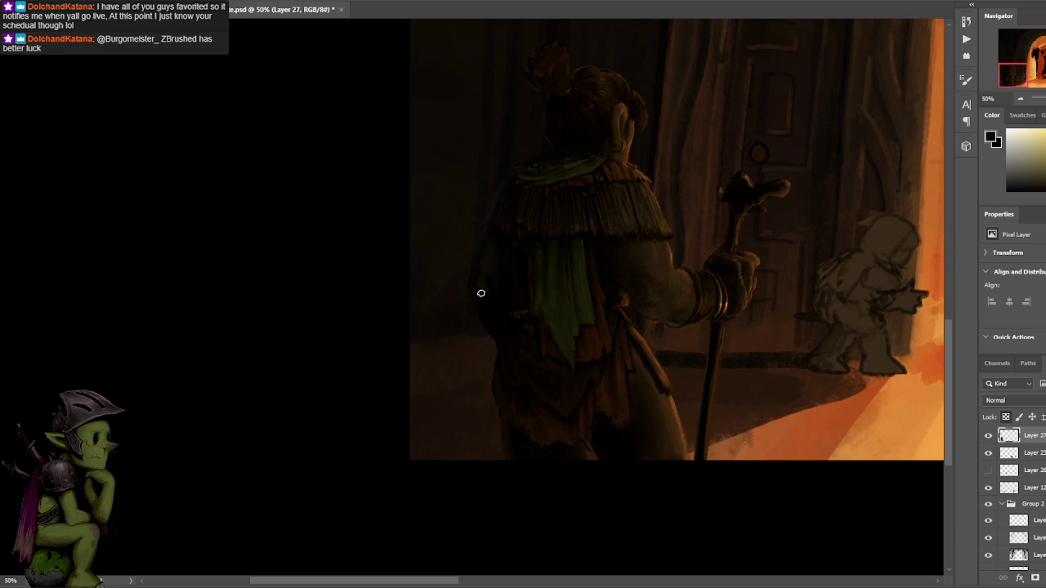
pyautogui.keyDown('alt'); pyautogui.click(488, 270); pyautogui.keyUp('alt')
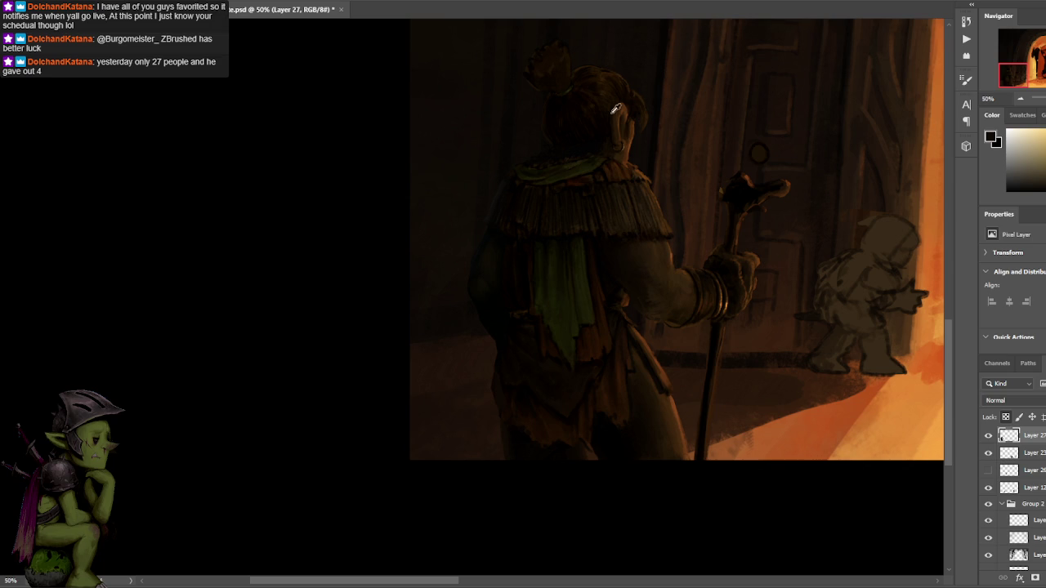
pyautogui.keyDown('alt'); pyautogui.click(536, 256); pyautogui.keyUp('alt')
pyautogui.keyDown('alt'); pyautogui.click(524, 243); pyautogui.keyUp('alt')
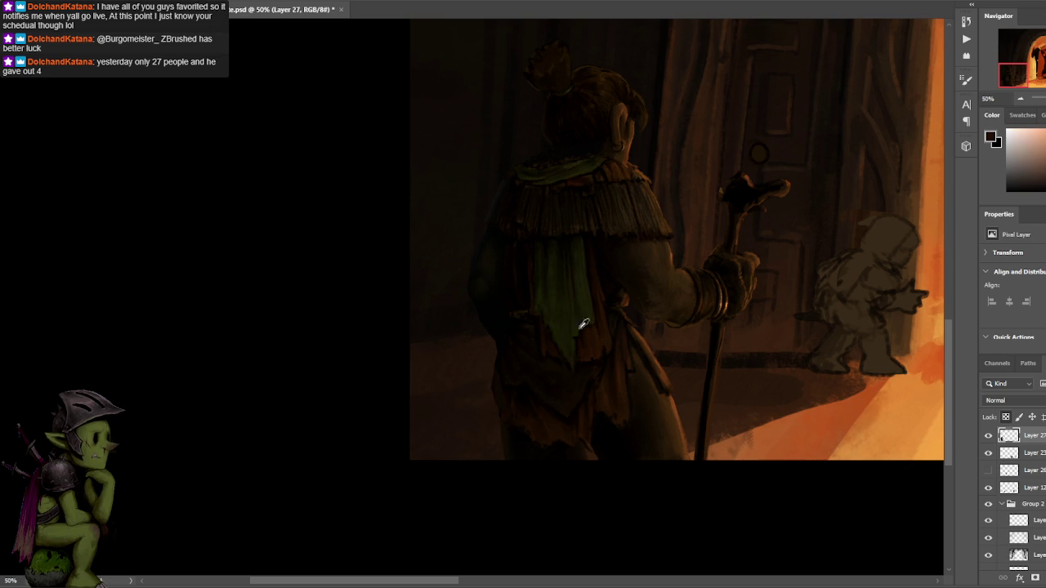
pyautogui.keyDown('alt'); pyautogui.click(528, 254); pyautogui.keyUp('alt')
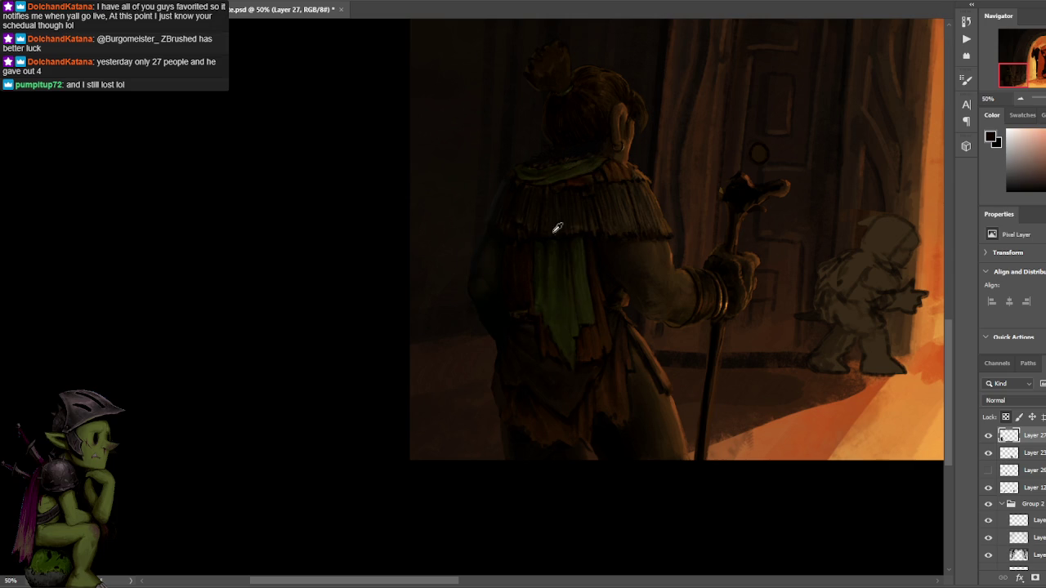
# Refine the cloak's left edge with darker, greener and greyer sampled cloak tones.
pyautogui.keyDown('alt'); pyautogui.click(500, 309); pyautogui.keyUp('alt')
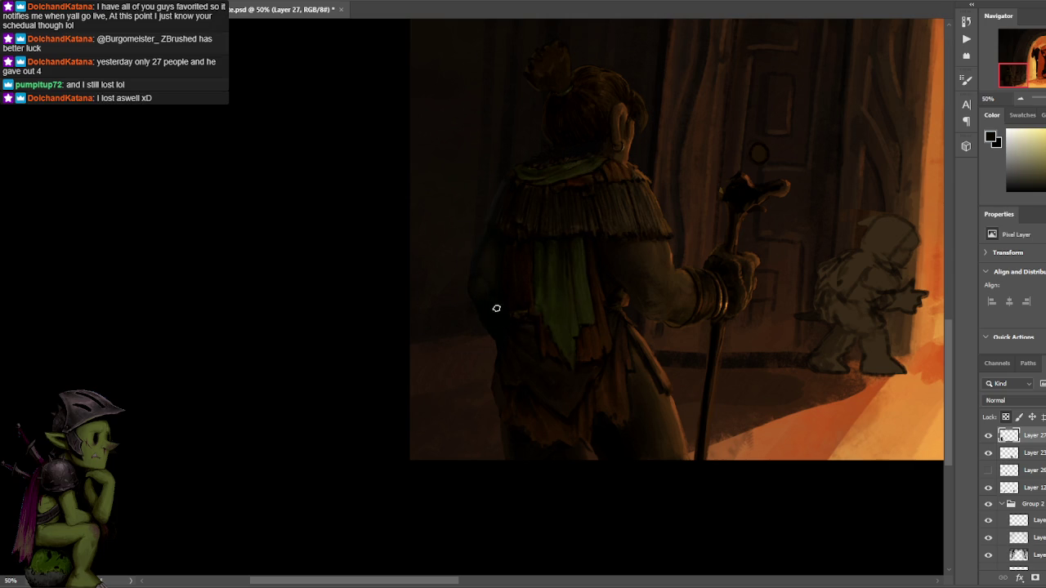
pyautogui.keyDown('alt'); pyautogui.click(485, 291); pyautogui.keyUp('alt')
pyautogui.keyDown('alt'); pyautogui.click(480, 280); pyautogui.keyUp('alt')
pyautogui.keyDown('alt'); pyautogui.click(486, 294); pyautogui.keyUp('alt')
pyautogui.keyDown('alt'); pyautogui.click(498, 330); pyautogui.keyUp('alt')
pyautogui.keyDown('alt'); pyautogui.click(485, 298); pyautogui.keyUp('alt')
pyautogui.keyDown('alt'); pyautogui.click(490, 259); pyautogui.keyUp('alt')
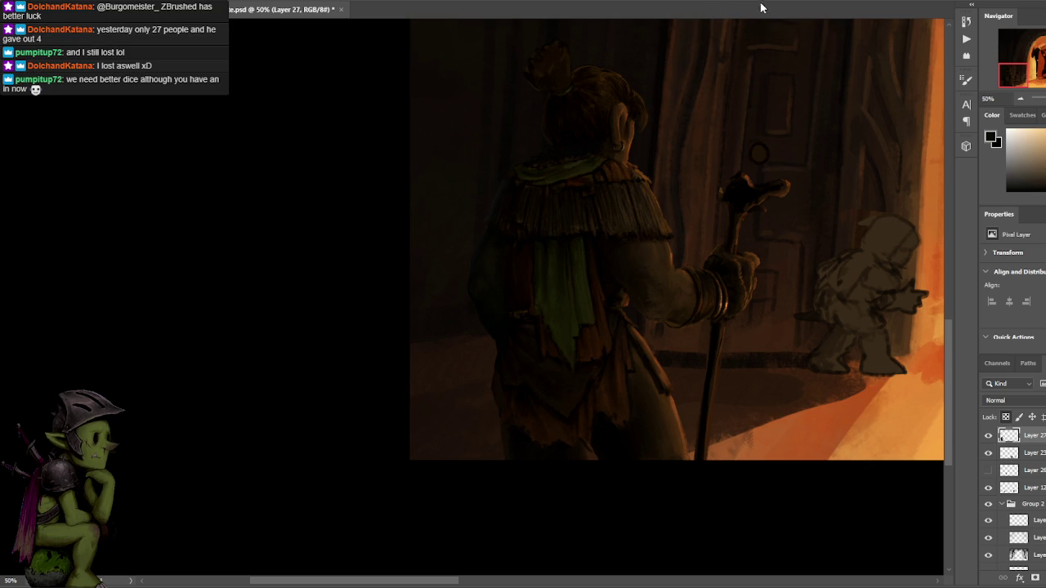
# Add a pinkish-red, then dark, grey, green and orange-yellow tones along the figure's back.
pyautogui.keyDown('alt'); pyautogui.click(576, 393); pyautogui.keyUp('alt')
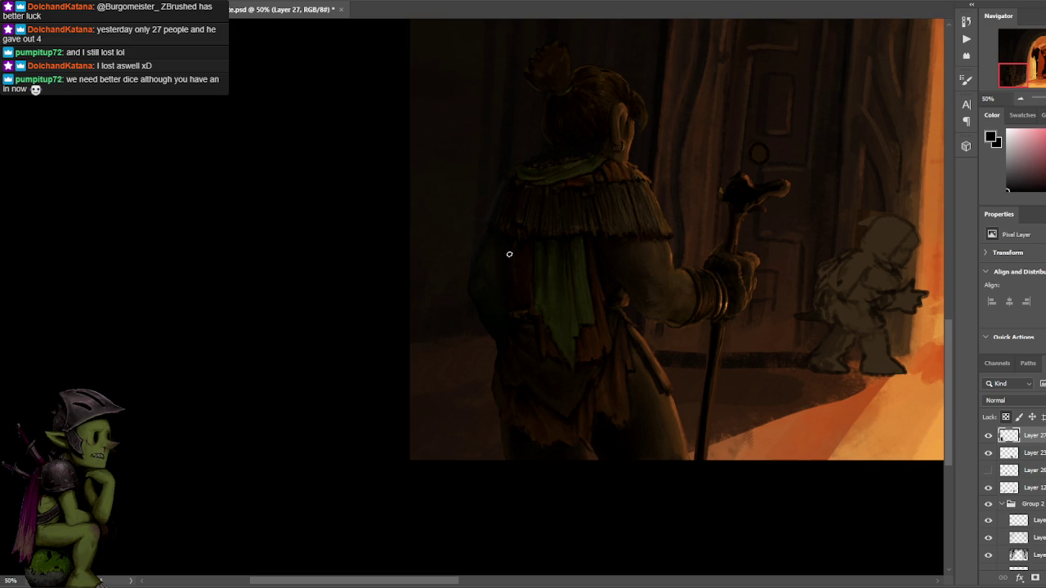
pyautogui.keyDown('alt'); pyautogui.click(659, 249); pyautogui.keyUp('alt')
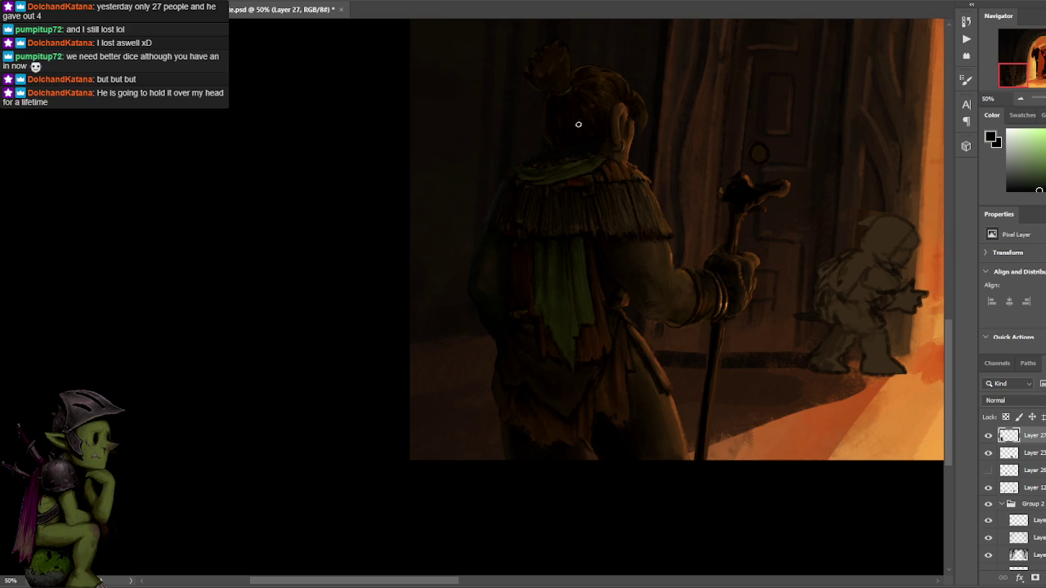
pyautogui.click(481, 262)
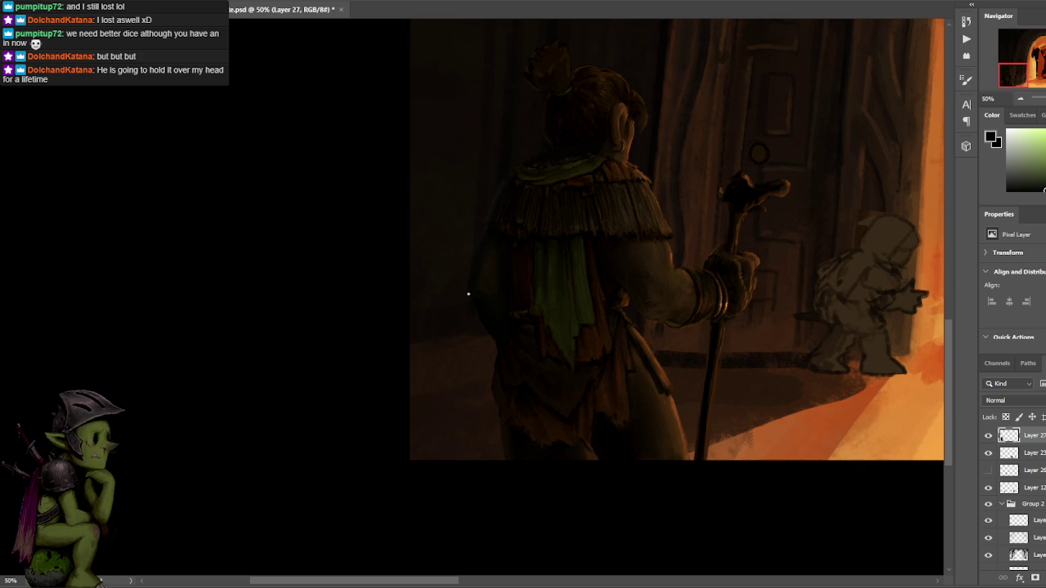
pyautogui.keyDown('alt'); pyautogui.click(497, 204); pyautogui.keyUp('alt')
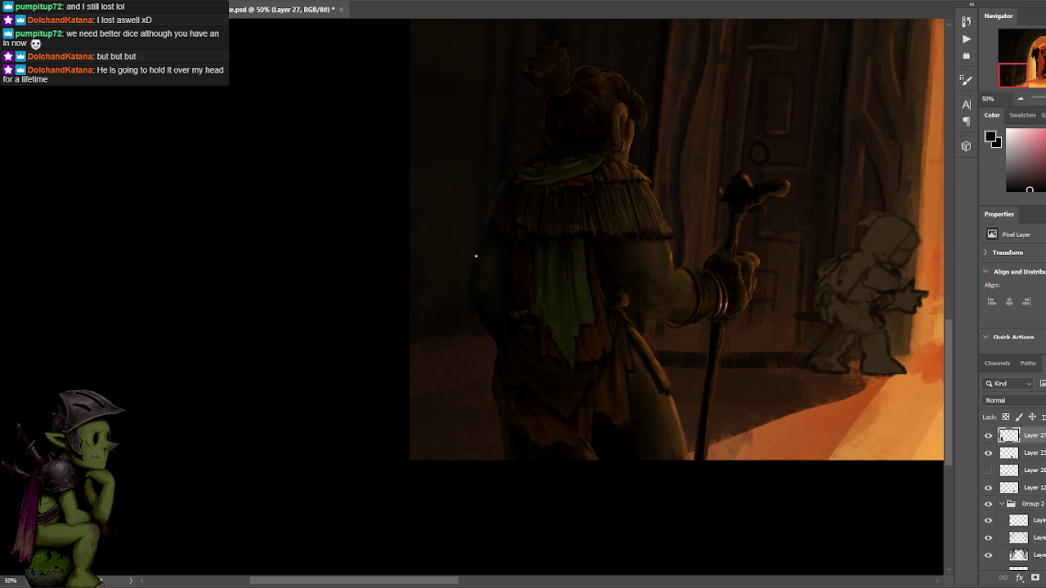
pyautogui.keyDown('alt'); pyautogui.click(496, 202); pyautogui.keyUp('alt')
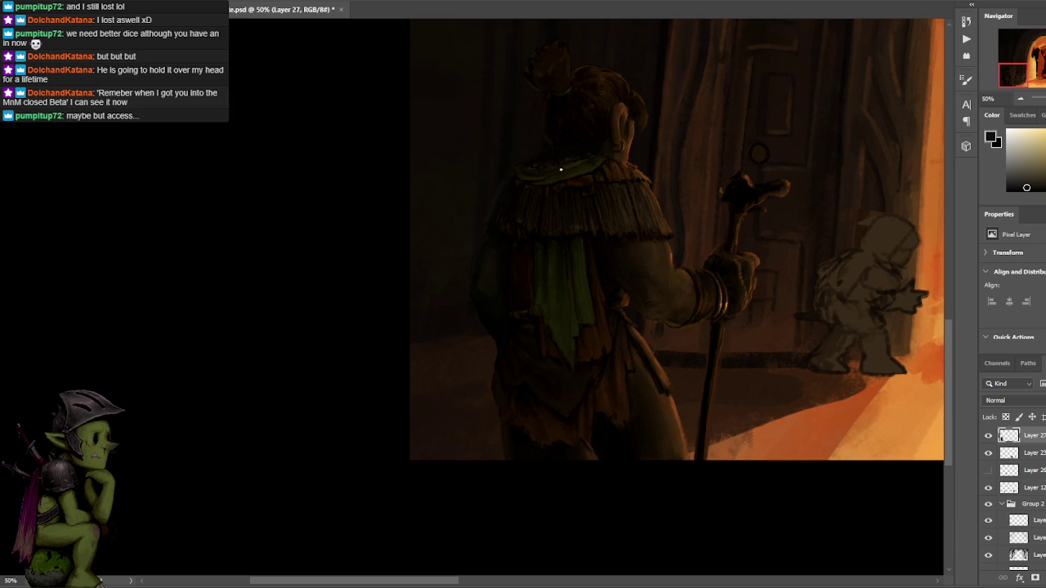
pyautogui.keyDown('alt'); pyautogui.click(491, 299); pyautogui.keyUp('alt')
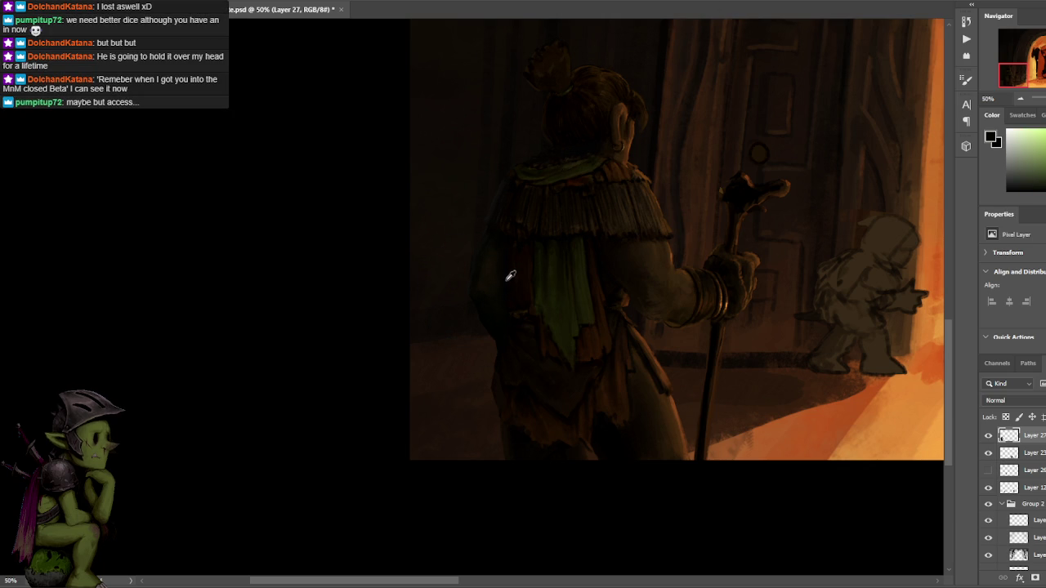
pyautogui.keyDown('alt'); pyautogui.click(482, 287); pyautogui.keyUp('alt')
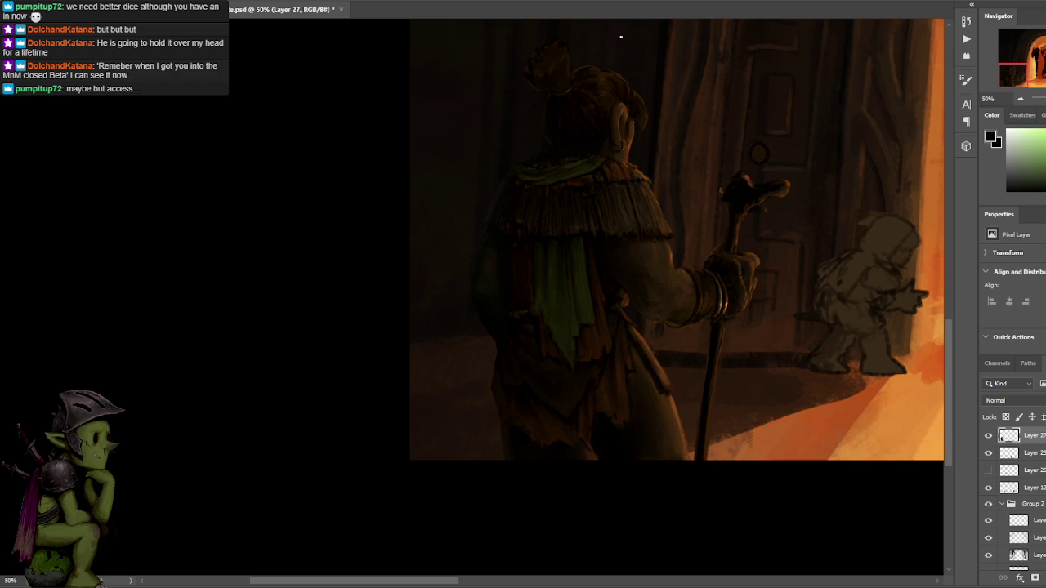
pyautogui.scroll(-1, 619, 156)
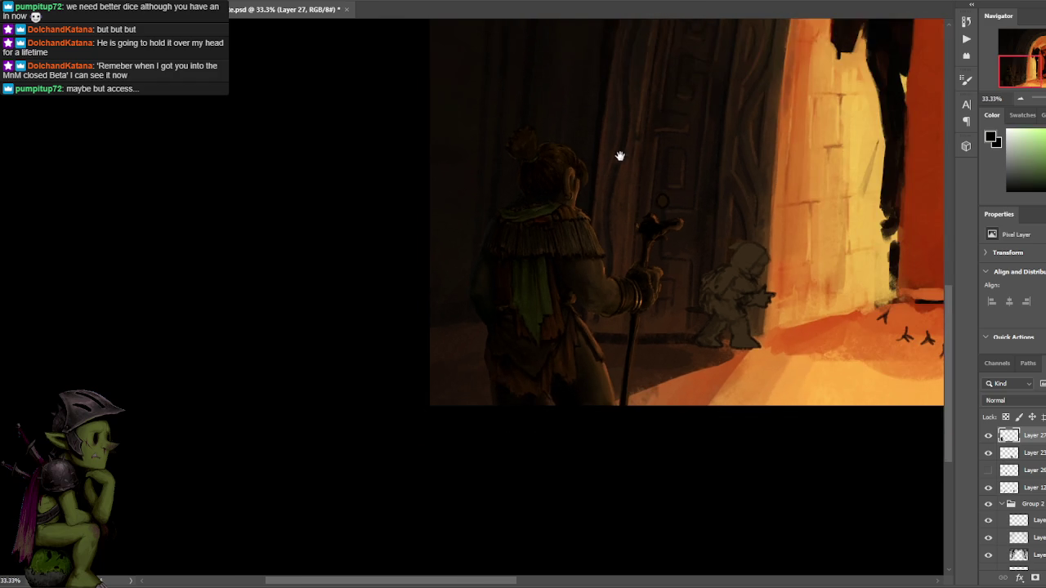
# Check the composition at 33.3%, return to 50%, and set a darker cloak shade as paint colour.
pyautogui.scroll(1, 567, 148)
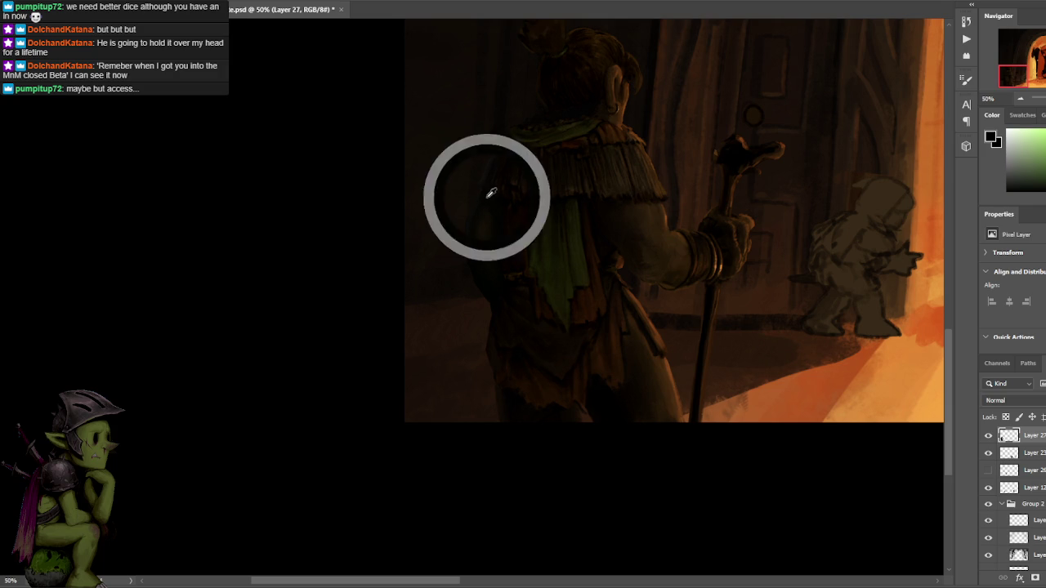
pyautogui.scroll(-2, 605, 75)
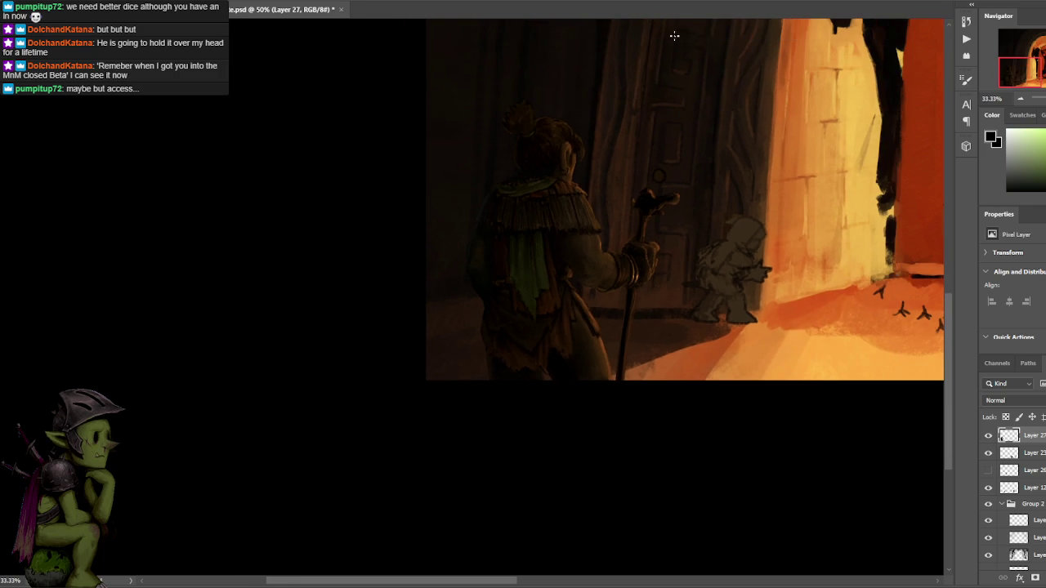
pyautogui.scroll(1, 700, 56)
pyautogui.scroll(1, 588, 204)
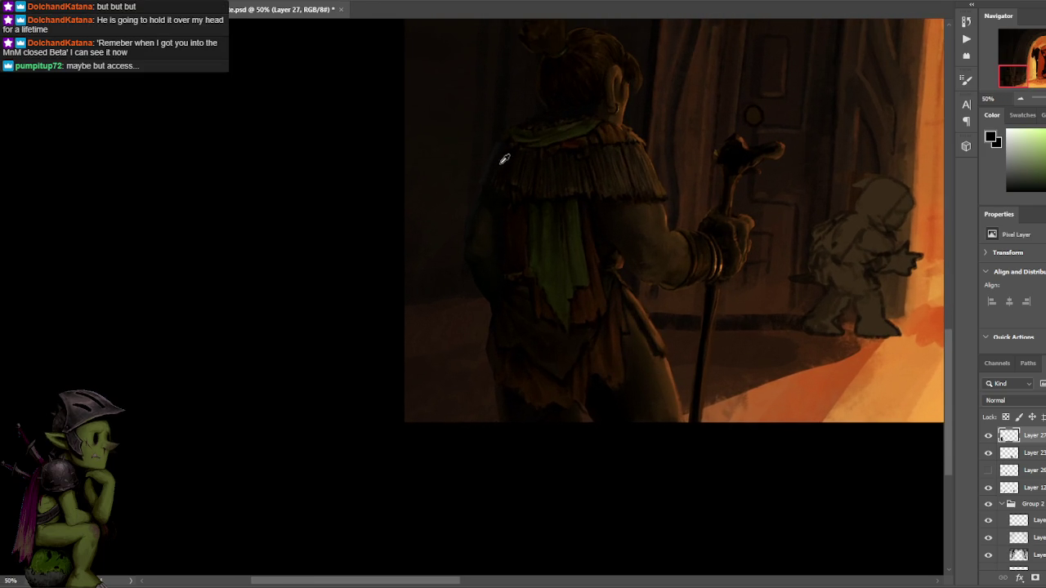
pyautogui.keyDown('alt'); pyautogui.click(479, 202); pyautogui.keyUp('alt')
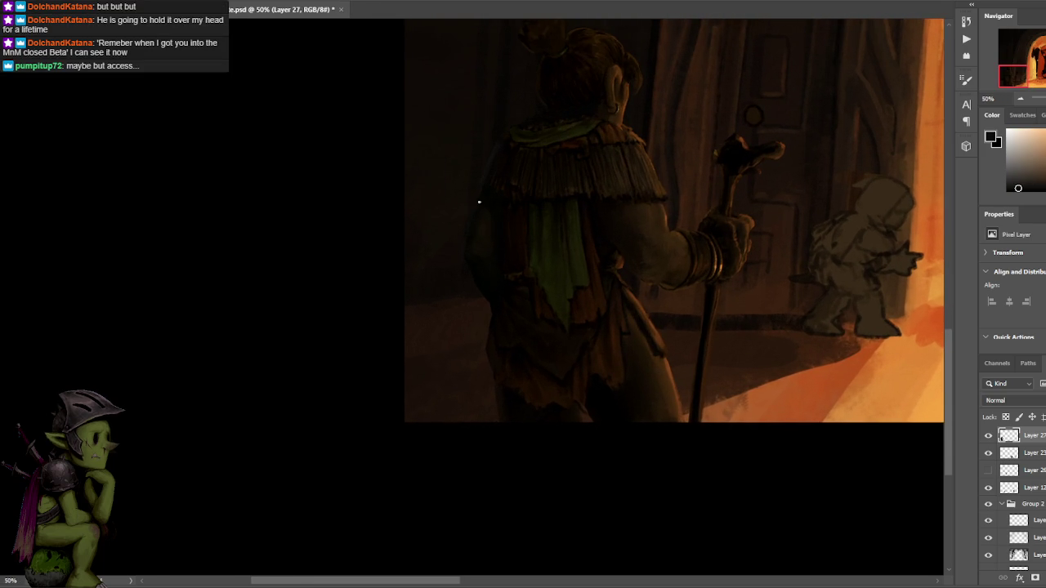
pyautogui.click(1015, 185)
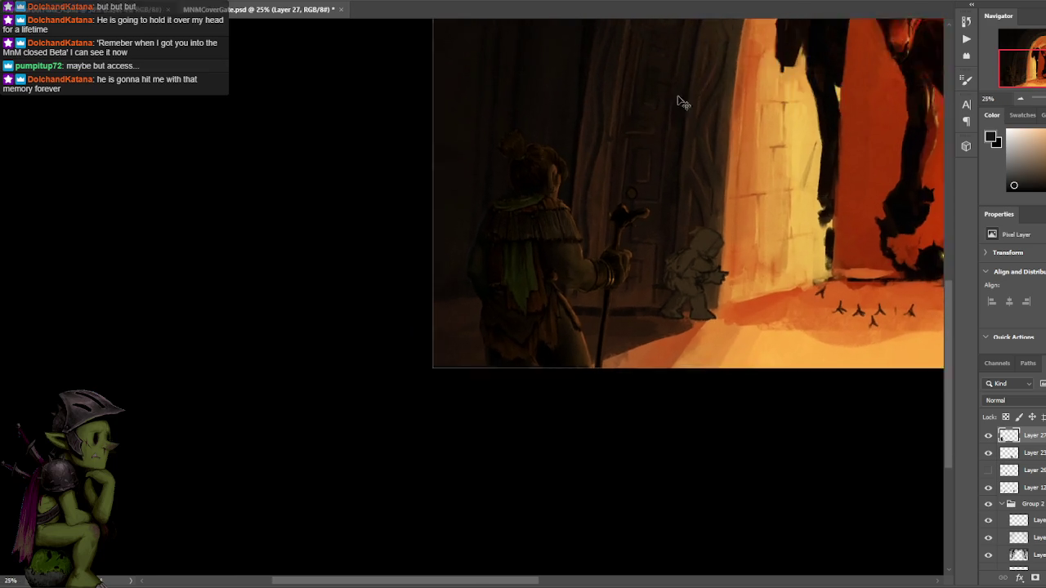
pyautogui.keyDown('alt'); pyautogui.click(481, 256); pyautogui.keyUp('alt')
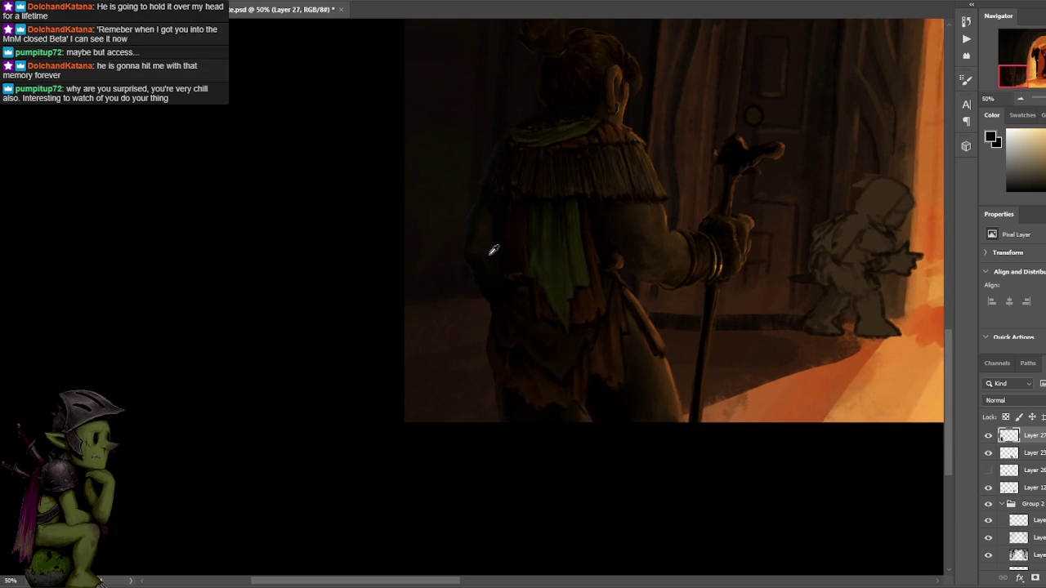
# Sample warm brown and green cloak tones and drop a quick patch selection near the cloak's edge.
pyautogui.keyDown('alt'); pyautogui.click(492, 256); pyautogui.keyUp('alt')
pyautogui.keyDown('alt'); pyautogui.click(491, 272); pyautogui.keyUp('alt')
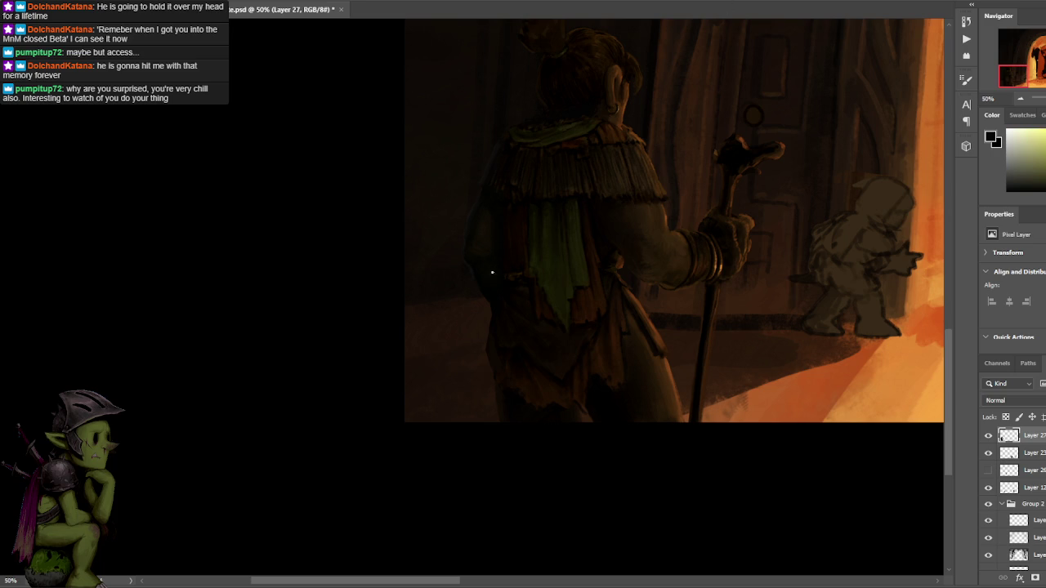
pyautogui.keyDown('alt'); pyautogui.click(489, 287); pyautogui.keyUp('alt')
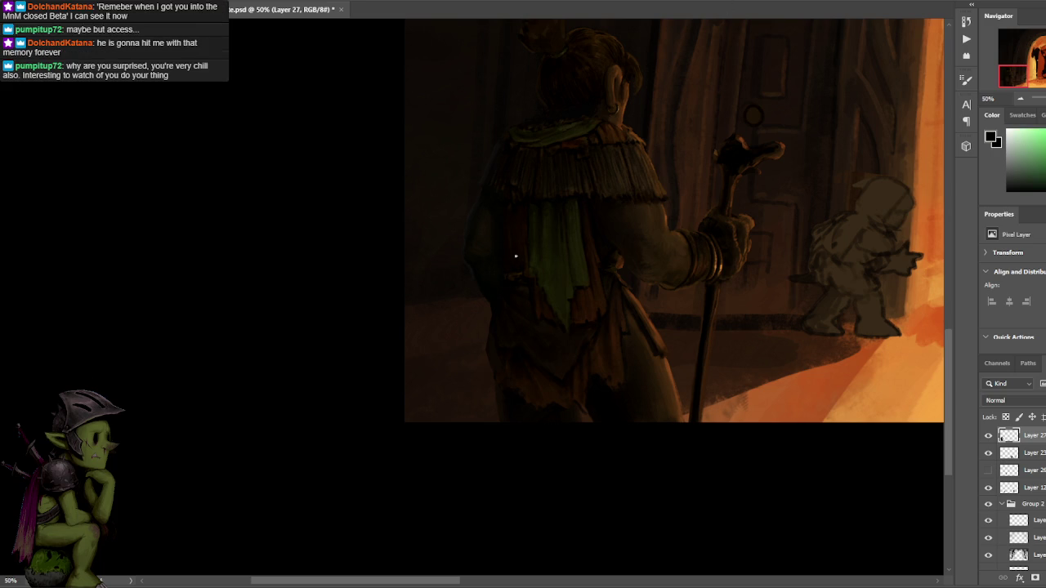
pyautogui.moveTo(470, 268); pyautogui.dragTo(456, 282)
pyautogui.hotkey('ctrl', 'd')
pyautogui.press('b')
# Paint over the cape's shadowed edge with tones sampled from the cloak and adjacent floor.
pyautogui.keyDown('alt'); pyautogui.click(496, 256); pyautogui.keyUp('alt')
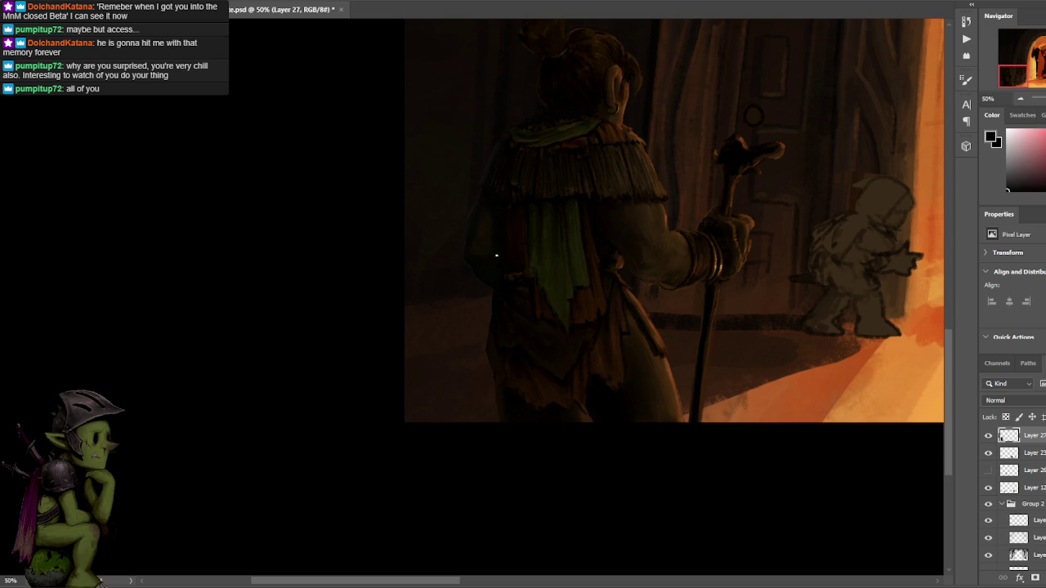
pyautogui.keyDown('alt'); pyautogui.click(488, 270); pyautogui.keyUp('alt')
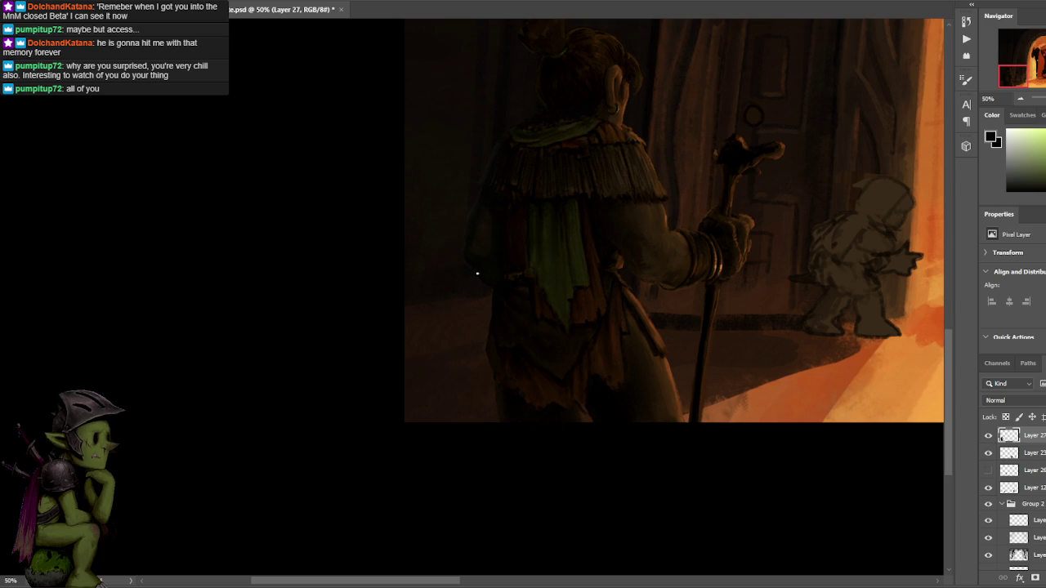
pyautogui.keyDown('alt'); pyautogui.click(476, 248); pyautogui.keyUp('alt')
pyautogui.keyDown('alt'); pyautogui.click(473, 369); pyautogui.keyUp('alt')
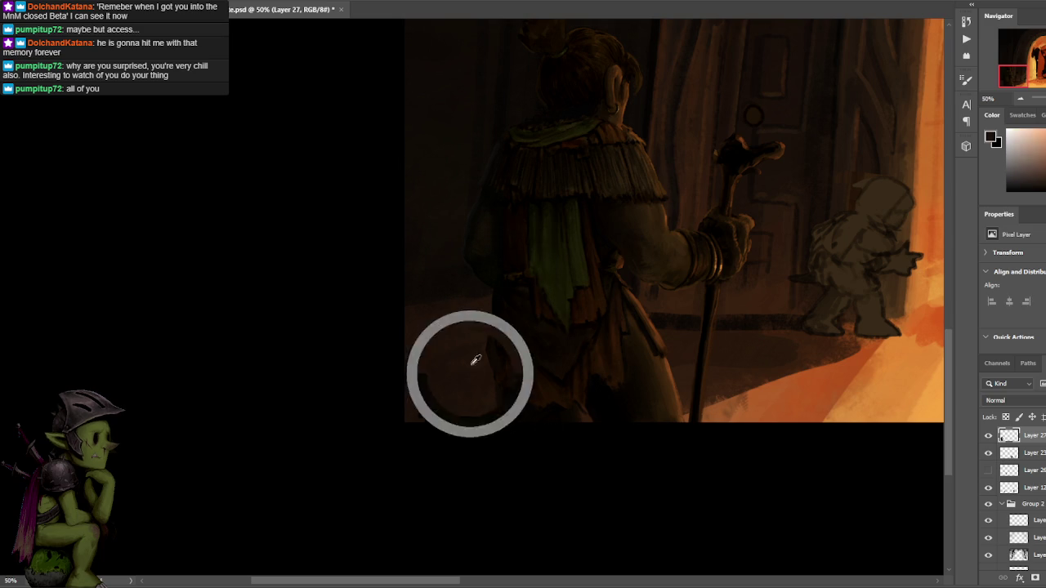
pyautogui.keyDown('alt'); pyautogui.click(487, 281); pyautogui.keyUp('alt')
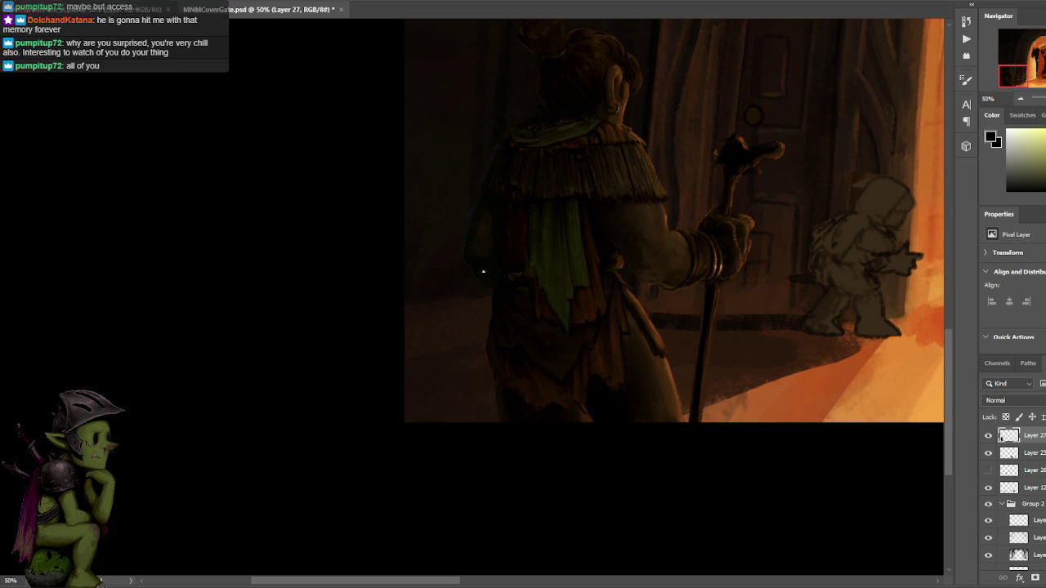
pyautogui.keyDown('alt'); pyautogui.click(499, 208); pyautogui.keyUp('alt')
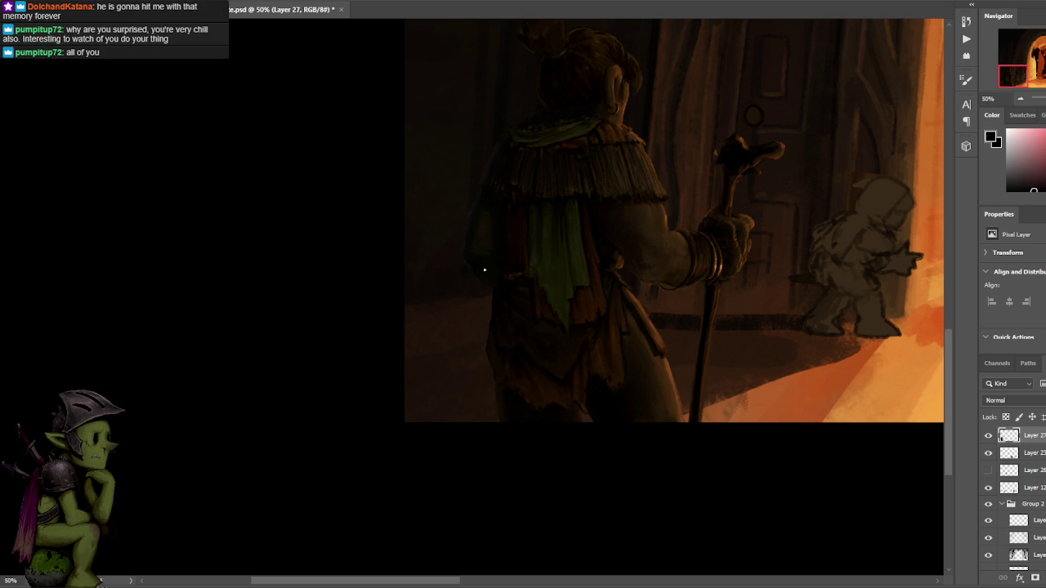
pyautogui.keyDown('alt'); pyautogui.click(496, 261); pyautogui.keyUp('alt')
pyautogui.keyDown('alt'); pyautogui.click(488, 273); pyautogui.keyUp('alt')
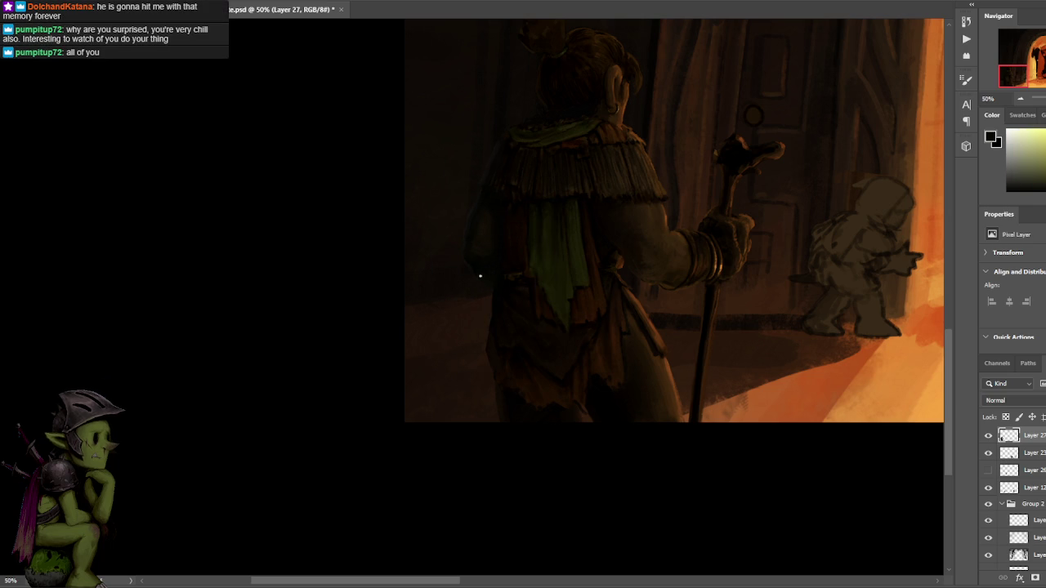
pyautogui.keyDown('alt'); pyautogui.click(497, 259); pyautogui.keyUp('alt')
pyautogui.keyDown('alt'); pyautogui.click(475, 250); pyautogui.keyUp('alt')
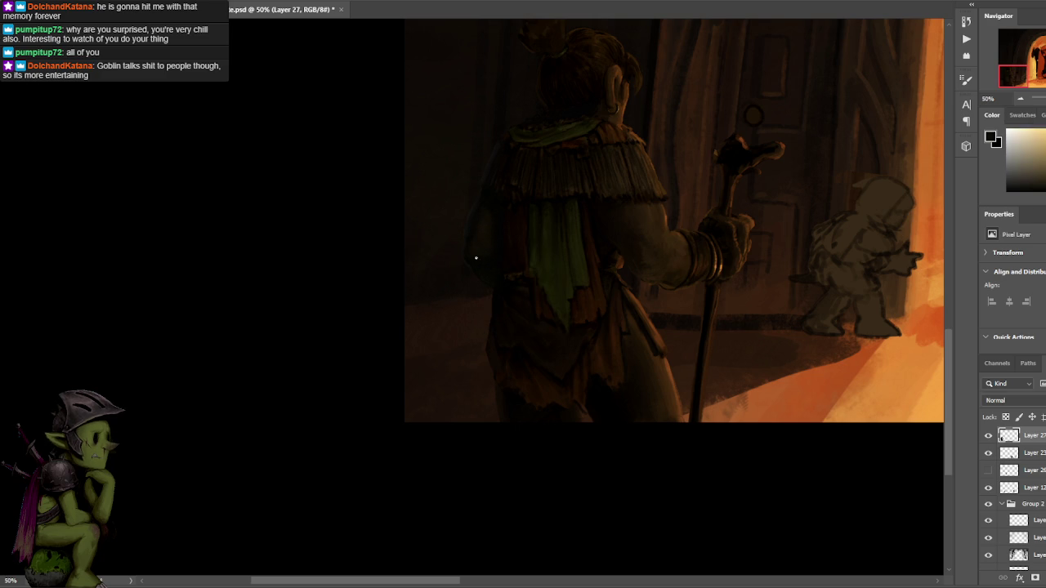
pyautogui.keyDown('alt'); pyautogui.click(480, 242); pyautogui.keyUp('alt')
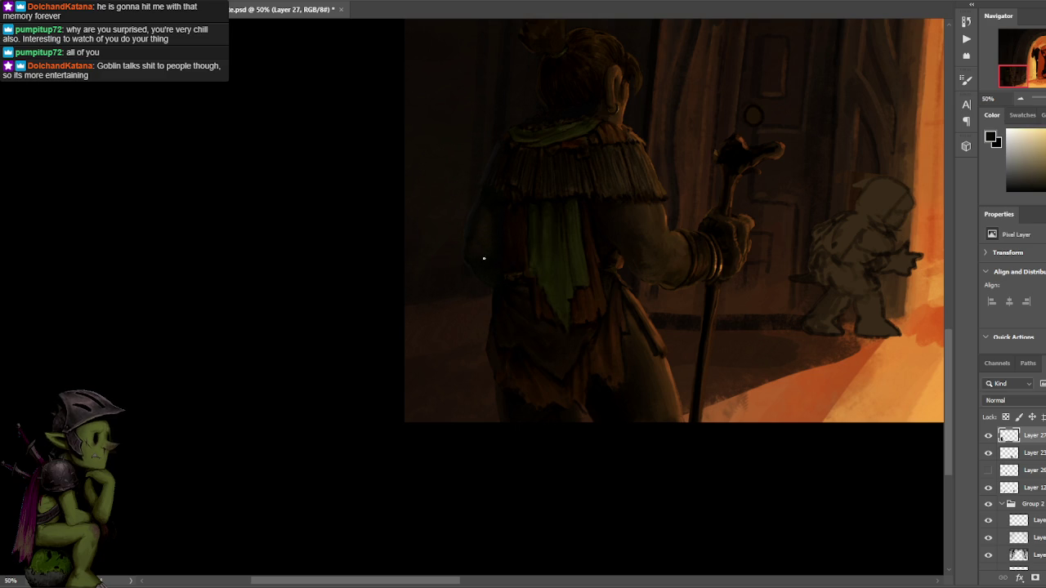
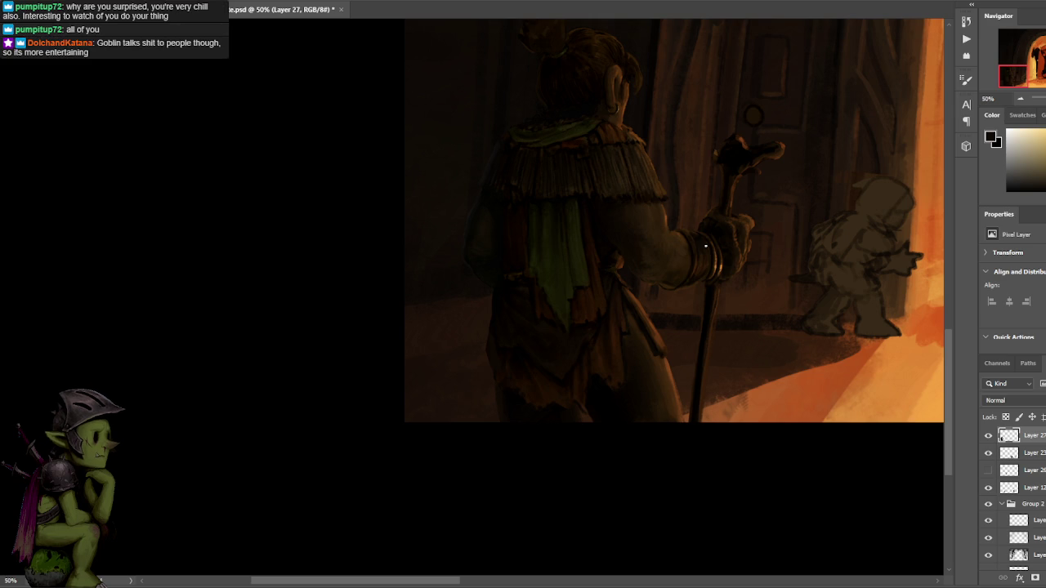
# Sample colours from the robed figure's hand, arm, fringed cape and shoulder.
pyautogui.keyDown('alt'); pyautogui.click(502, 201); pyautogui.keyUp('alt')
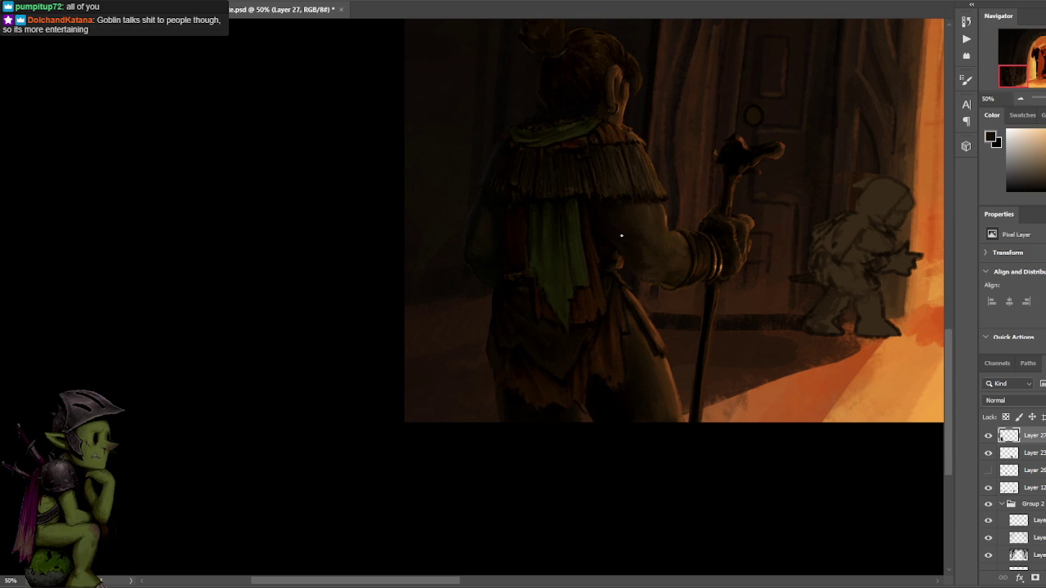
pyautogui.keyDown('alt'); pyautogui.click(637, 210); pyautogui.keyUp('alt')
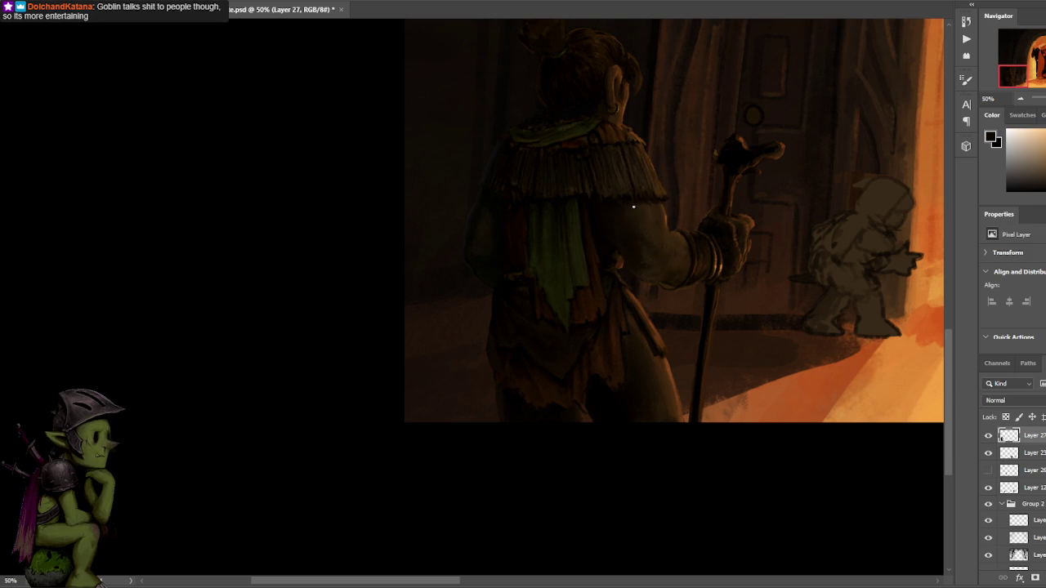
pyautogui.keyDown('alt'); pyautogui.click(478, 227); pyautogui.keyUp('alt')
pyautogui.keyDown('alt'); pyautogui.click(481, 207); pyautogui.keyUp('alt')
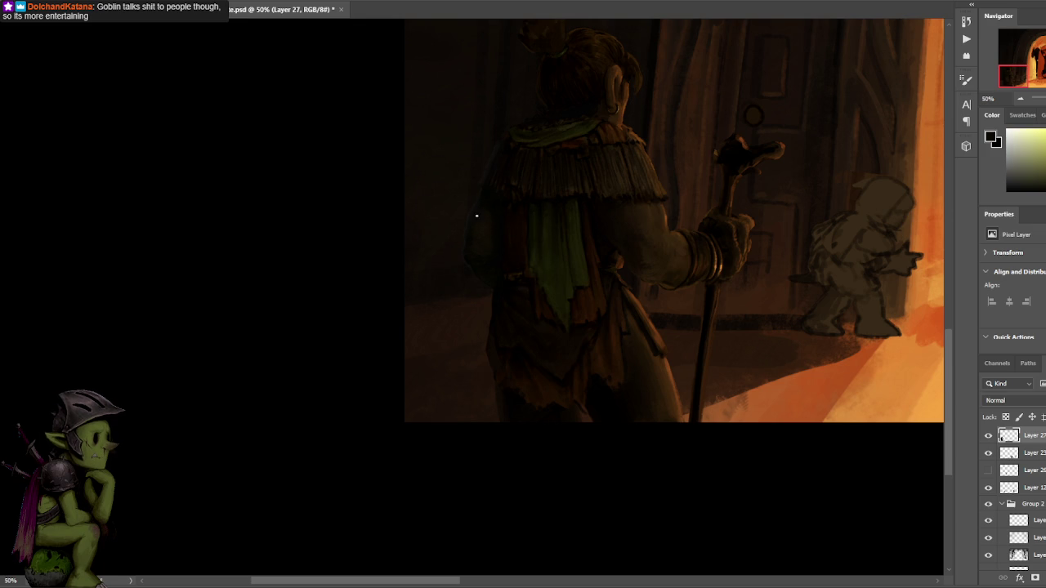
pyautogui.keyDown('alt'); pyautogui.click(490, 216); pyautogui.keyUp('alt')
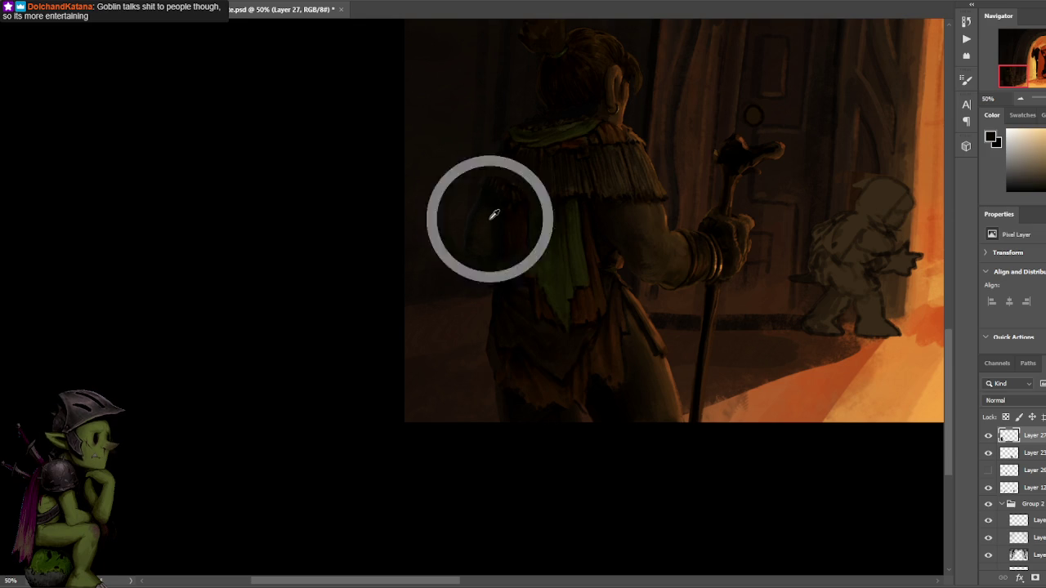
pyautogui.keyDown('alt'); pyautogui.click(493, 241); pyautogui.keyUp('alt')
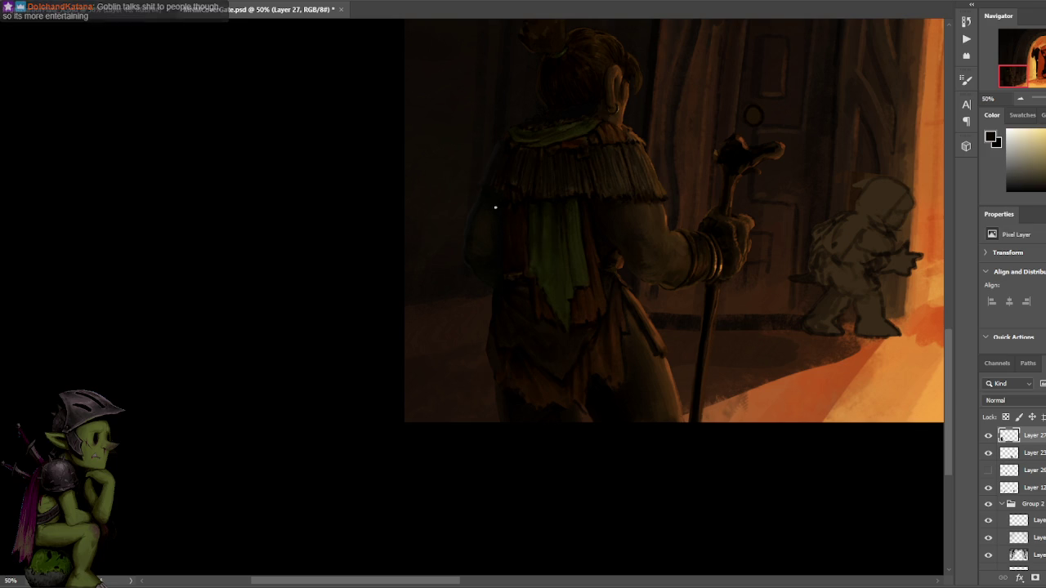
# Sample darker shoulder and back tones, then settle on yellow-green from the collar.
pyautogui.keyDown('alt'); pyautogui.click(489, 212); pyautogui.keyUp('alt')
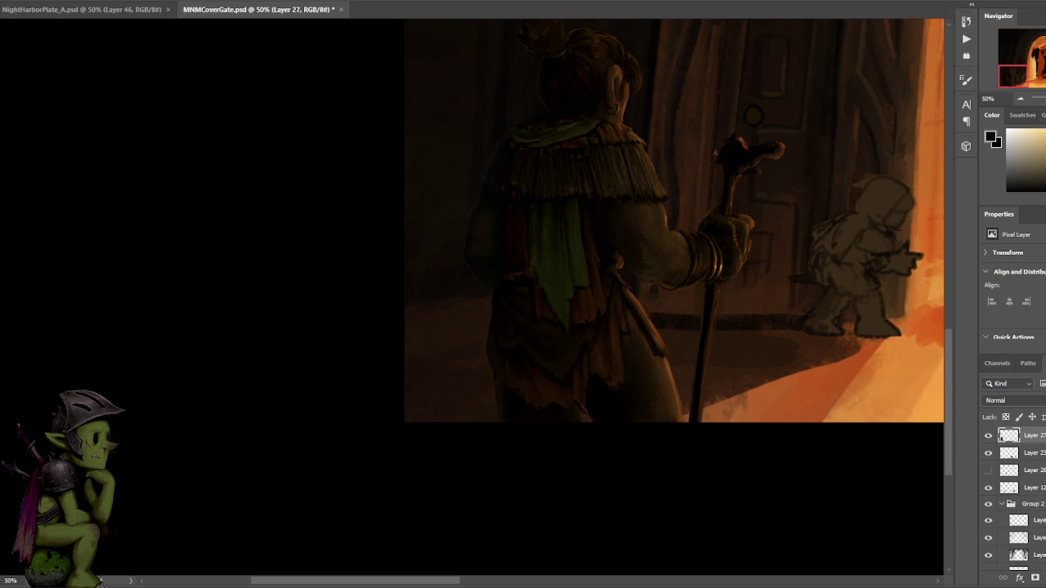
pyautogui.keyDown('alt'); pyautogui.click(491, 220); pyautogui.keyUp('alt')
pyautogui.keyDown('alt'); pyautogui.click(489, 217); pyautogui.keyUp('alt')
pyautogui.keyDown('alt'); pyautogui.click(490, 163); pyautogui.keyUp('alt')
pyautogui.keyDown('alt'); pyautogui.click(490, 154); pyautogui.keyUp('alt')
# Zoom around the robed figure and sample brown and near-black tones from its head.
pyautogui.scroll(1, 635, 58)
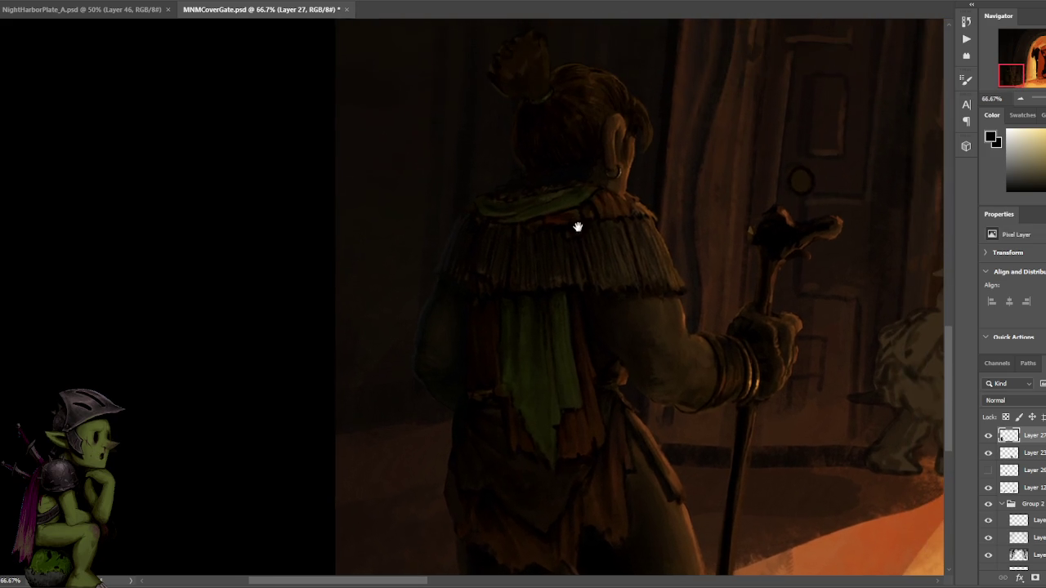
pyautogui.keyDown('alt'); pyautogui.click(583, 290); pyautogui.keyUp('alt')
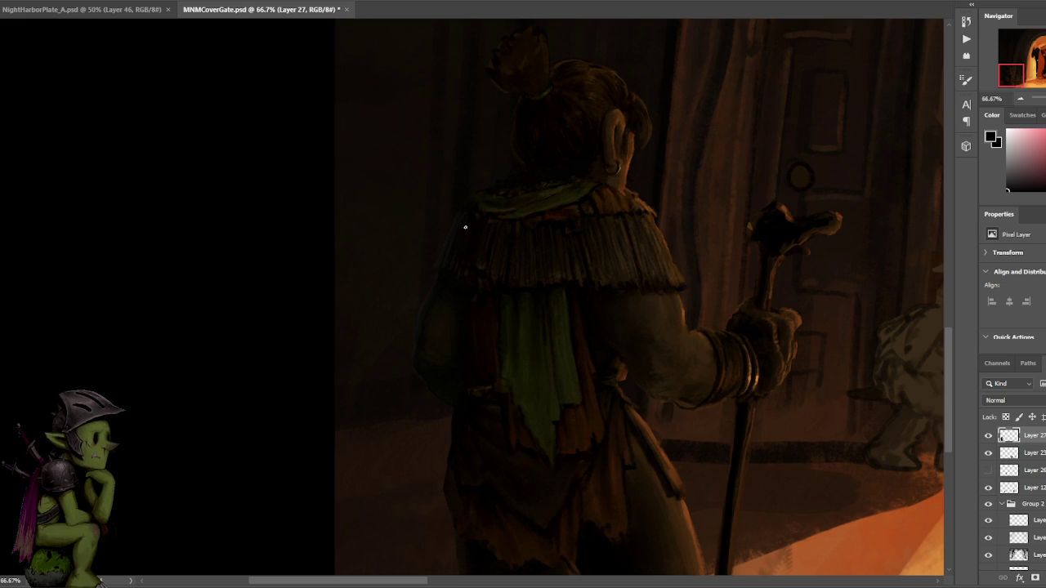
pyautogui.scroll(-1, 523, 154)
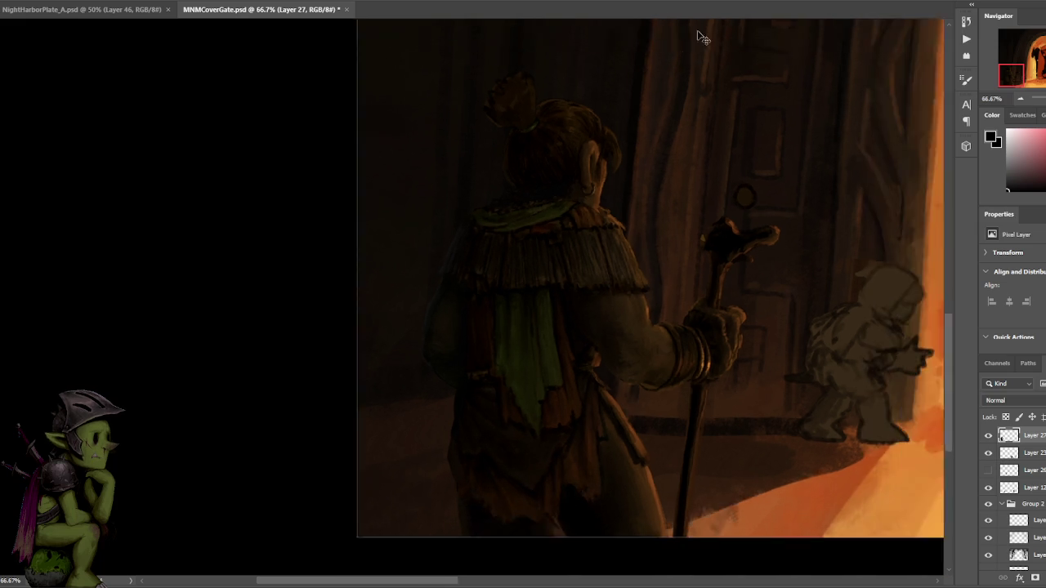
pyautogui.scroll(-1, 696, 36)
pyautogui.moveTo(681, 82); pyautogui.dragTo(632, 96)
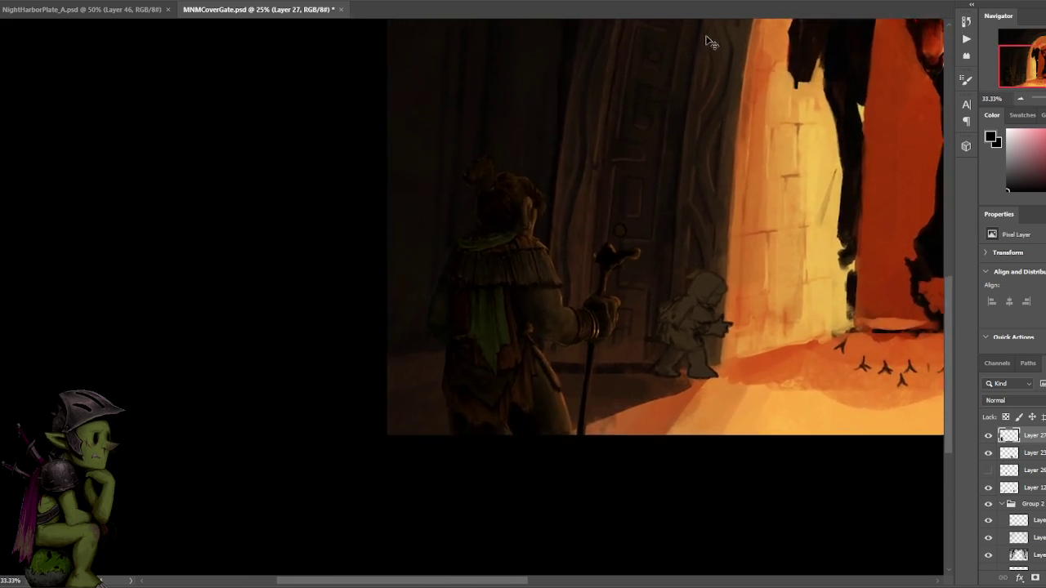
pyautogui.scroll(2, 671, 98)
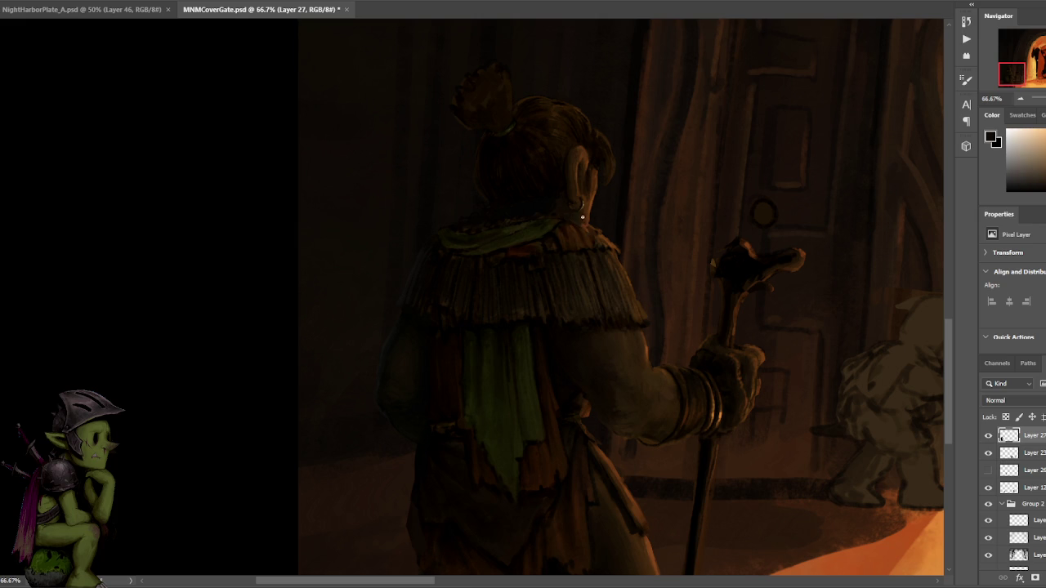
pyautogui.keyDown('alt'); pyautogui.click(578, 220); pyautogui.keyUp('alt')
pyautogui.keyDown('alt'); pyautogui.click(557, 204); pyautogui.keyUp('alt')
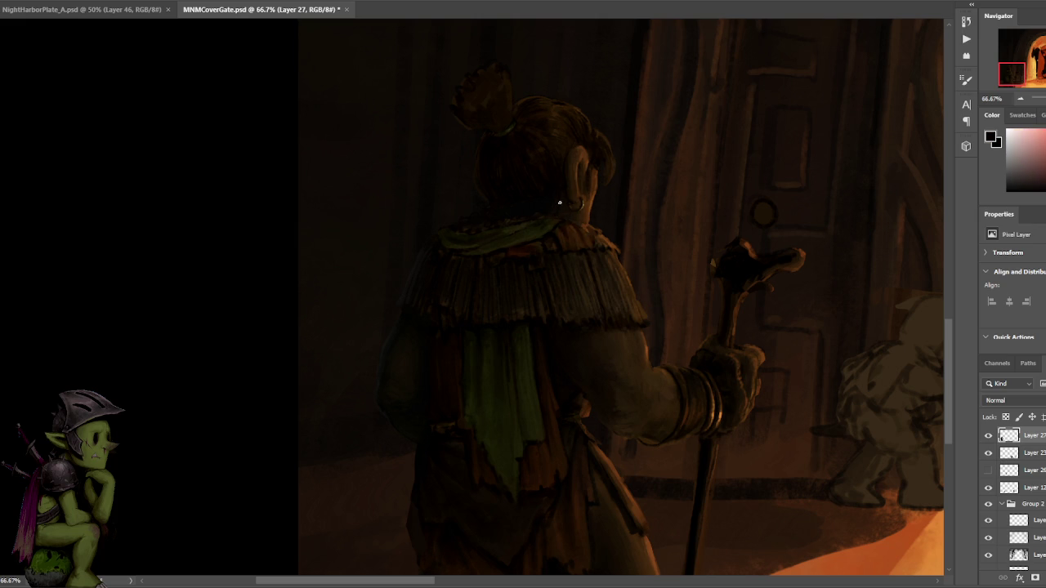
# Bring the hair bun into view and sample dark reddish tones from the hair.
pyautogui.moveTo(535, 111); pyautogui.dragTo(563, 205)
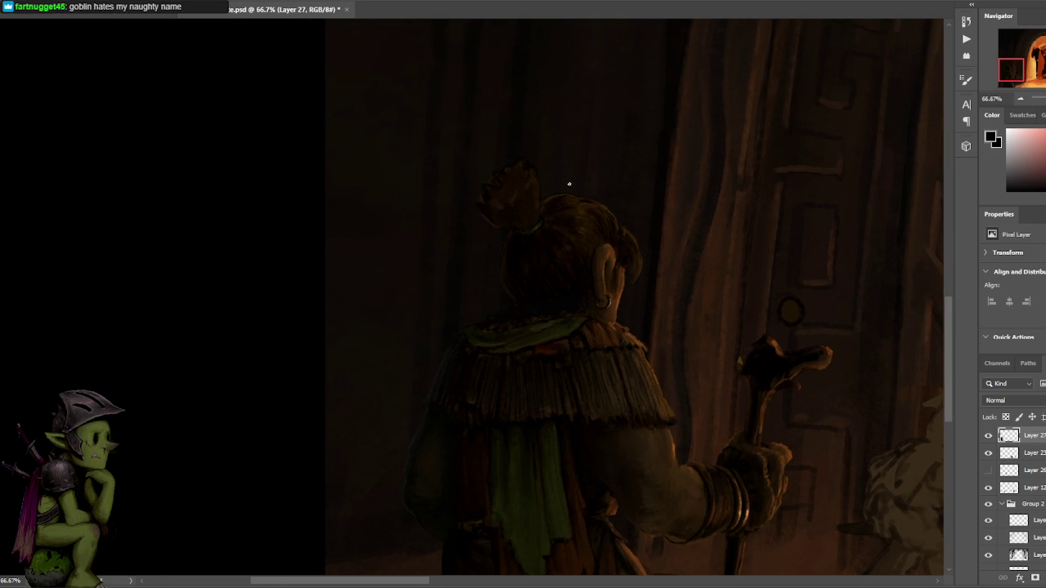
pyautogui.keyDown('alt'); pyautogui.click(544, 225); pyautogui.keyUp('alt')
pyautogui.keyDown('alt'); pyautogui.click(539, 229); pyautogui.keyUp('alt')
pyautogui.keyDown('alt'); pyautogui.click(538, 226); pyautogui.keyUp('alt')
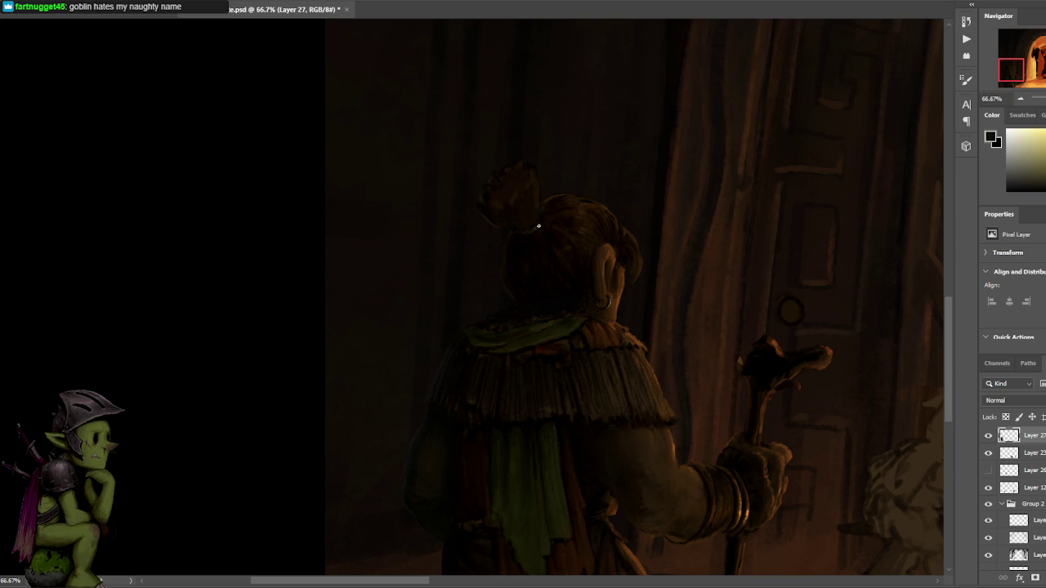
pyautogui.keyDown('alt'); pyautogui.click(552, 210); pyautogui.keyUp('alt')
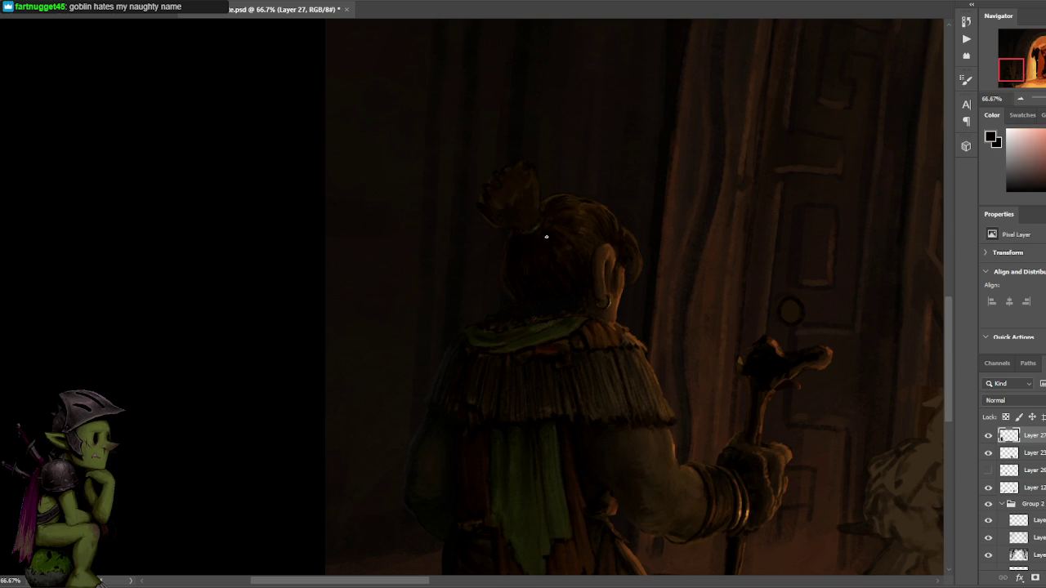
pyautogui.keyDown('alt'); pyautogui.click(549, 228); pyautogui.keyUp('alt')
pyautogui.keyDown('alt'); pyautogui.click(532, 190); pyautogui.keyUp('alt')
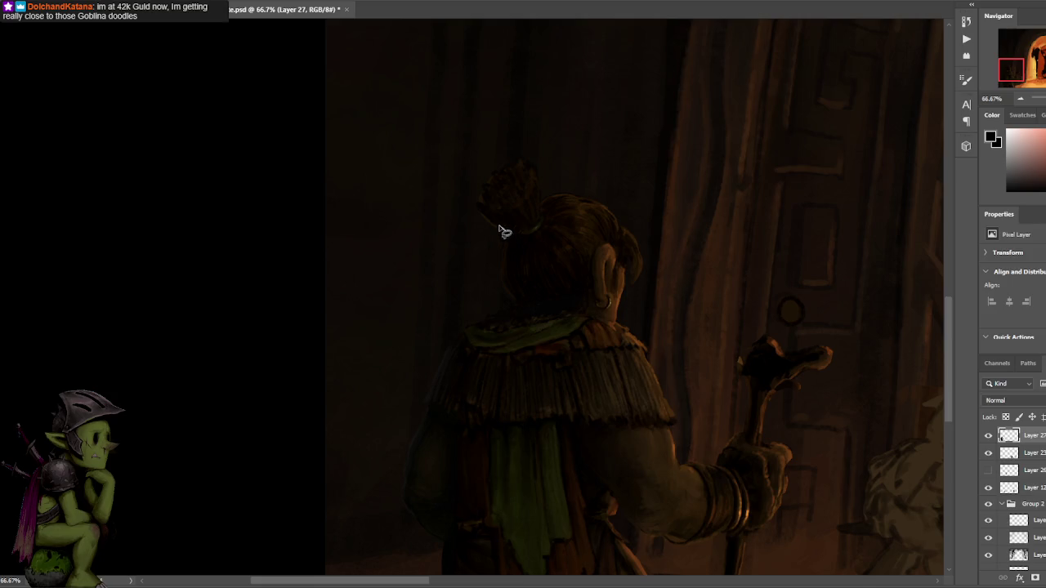
# Lasso around the hair bun twice, deselecting each time, and reposition the view.
pyautogui.moveTo(485, 217)
pyautogui.mouseDown()
pyautogui.moveTo(484, 252)
pyautogui.moveTo(515, 243)
pyautogui.mouseUp()
pyautogui.hotkey('ctrl', 'd')
pyautogui.moveTo(555, 145)
pyautogui.mouseDown()
pyautogui.moveTo(551, 200)
pyautogui.moveTo(498, 234)
pyautogui.mouseUp()
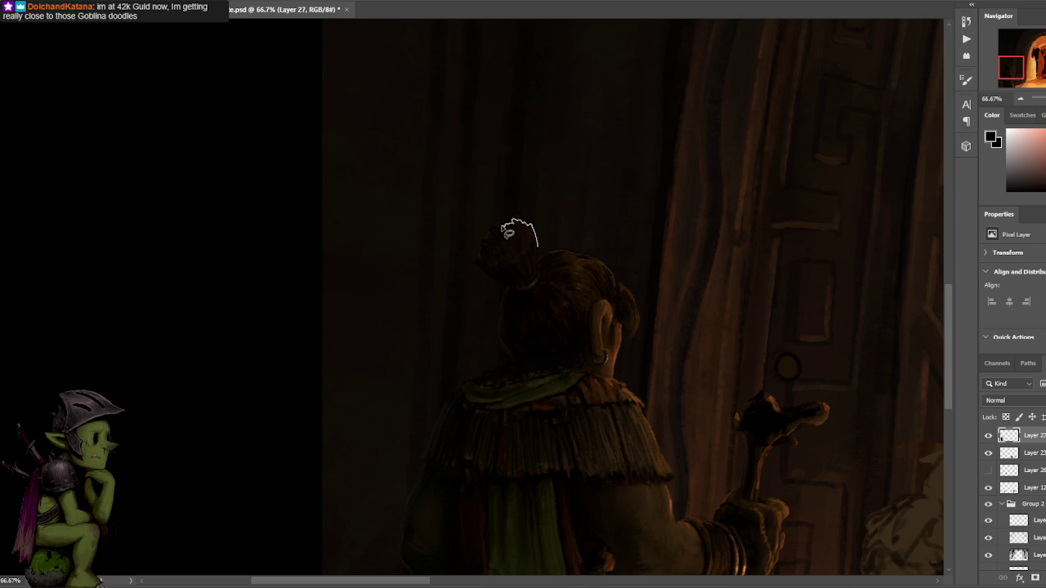
pyautogui.moveTo(499, 234); pyautogui.dragTo(556, 222)
pyautogui.hotkey('ctrl', 'd')
pyautogui.moveTo(567, 171); pyautogui.dragTo(540, 138)
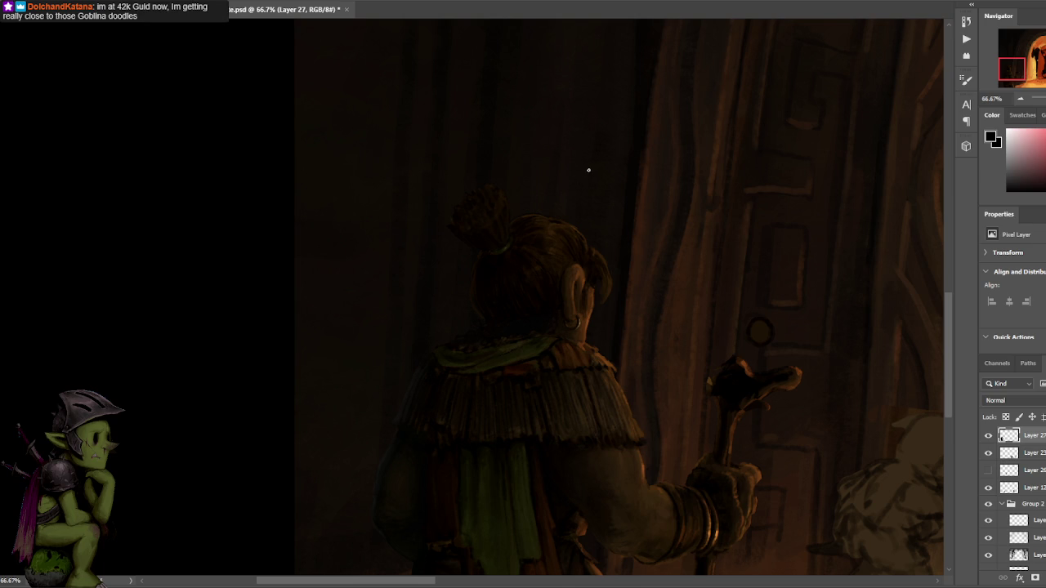
# Sample dark brown and near-black tones from the top of the head and hair.
pyautogui.keyDown('alt'); pyautogui.click(560, 210); pyautogui.keyUp('alt')
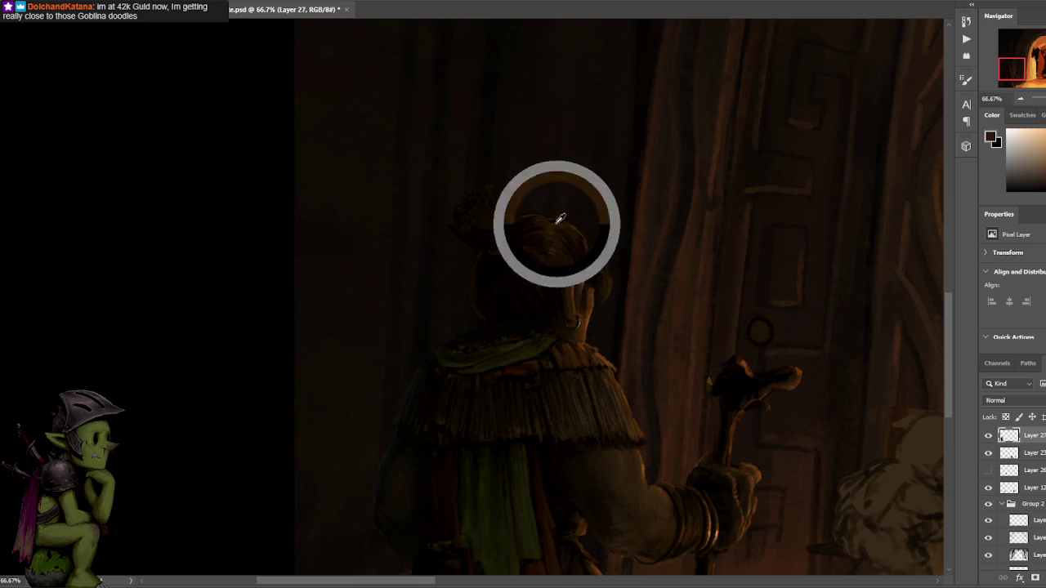
pyautogui.keyDown('alt'); pyautogui.click(556, 224); pyautogui.keyUp('alt')
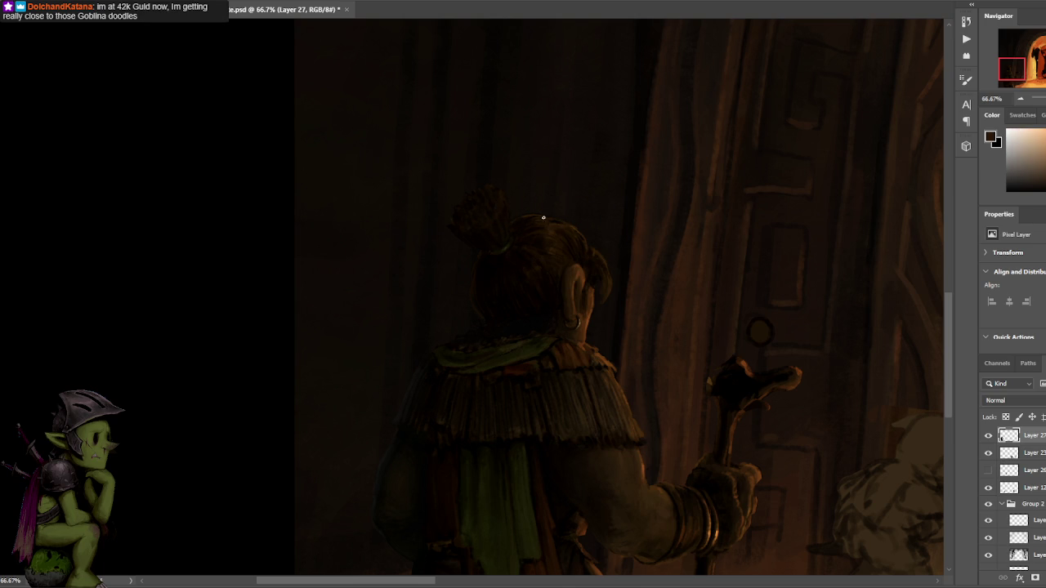
pyautogui.keyDown('alt'); pyautogui.click(498, 229); pyautogui.keyUp('alt')
pyautogui.keyDown('alt'); pyautogui.click(502, 223); pyautogui.keyUp('alt')
pyautogui.keyDown('alt'); pyautogui.click(559, 244); pyautogui.keyUp('alt')
pyautogui.keyDown('alt'); pyautogui.click(539, 233); pyautogui.keyUp('alt')
pyautogui.keyDown('alt'); pyautogui.click(544, 228); pyautogui.keyUp('alt')
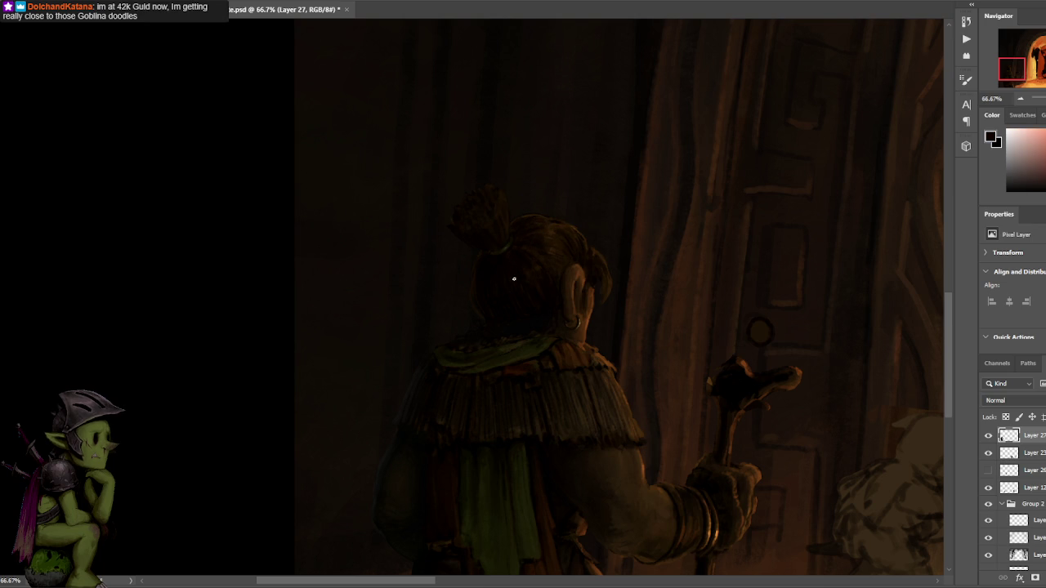
pyautogui.keyDown('alt'); pyautogui.click(531, 241); pyautogui.keyUp('alt')
# Sample pinkish and brownish tones around the bun, ending on warm orange above it.
pyautogui.keyDown('alt'); pyautogui.click(520, 252); pyautogui.keyUp('alt')
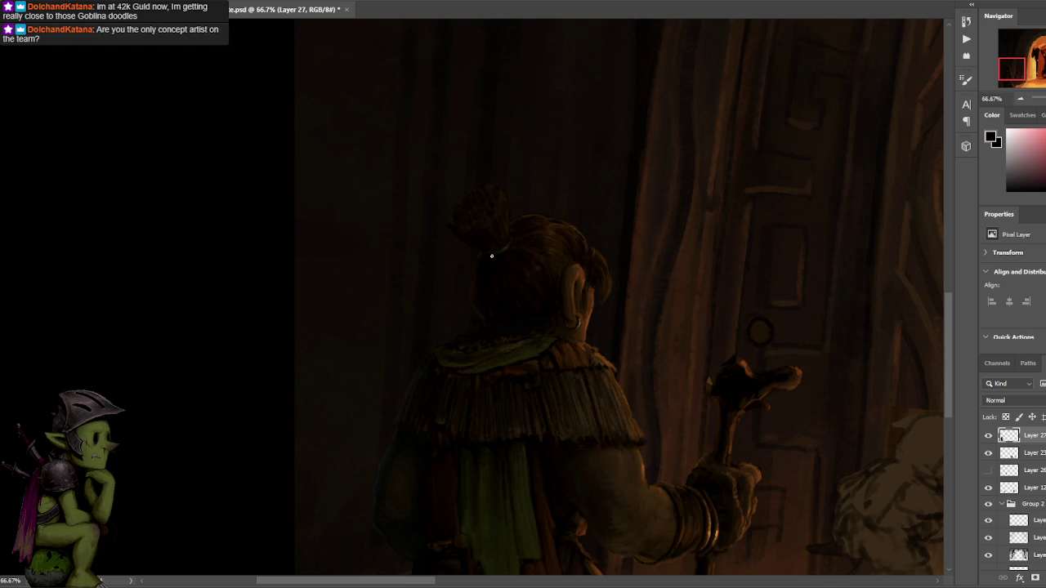
pyautogui.keyDown('alt'); pyautogui.click(508, 237); pyautogui.keyUp('alt')
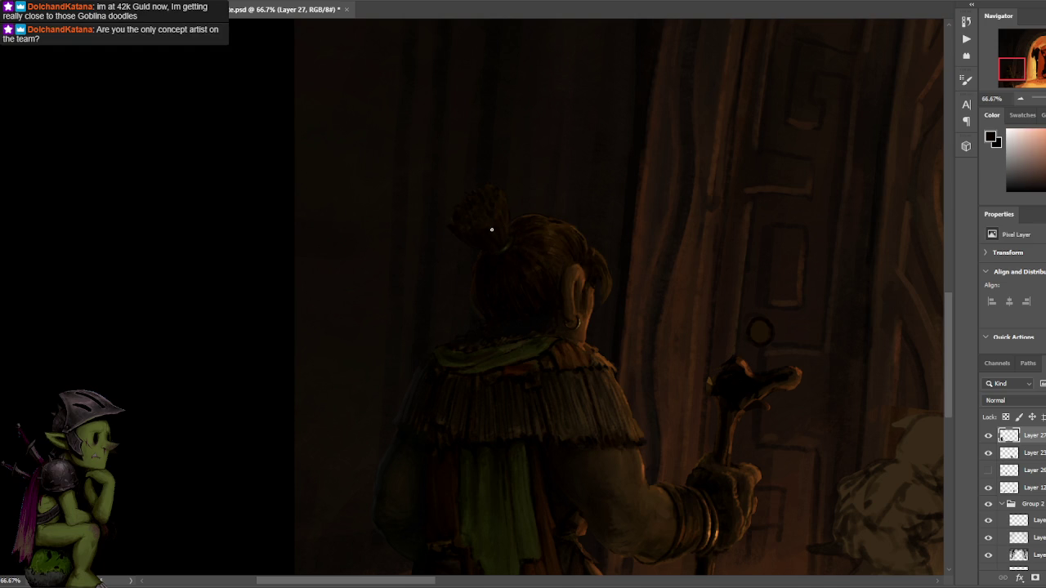
pyautogui.keyDown('alt'); pyautogui.click(499, 242); pyautogui.keyUp('alt')
pyautogui.keyDown('alt'); pyautogui.click(497, 212); pyautogui.keyUp('alt')
pyautogui.keyDown('alt'); pyautogui.click(500, 209); pyautogui.keyUp('alt')
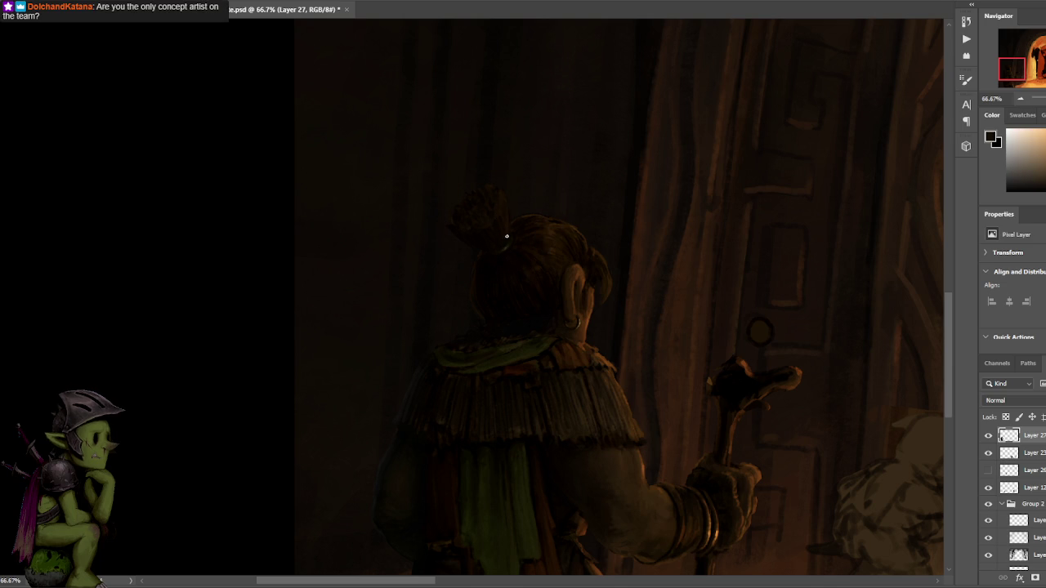
pyautogui.keyDown('alt'); pyautogui.click(495, 214); pyautogui.keyUp('alt')
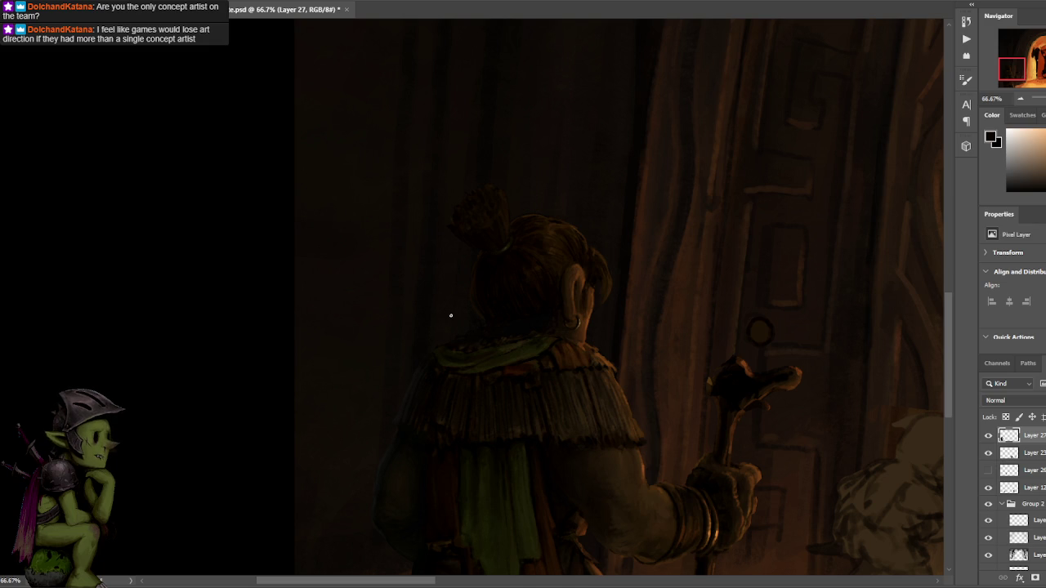
pyautogui.keyDown('alt'); pyautogui.click(488, 225); pyautogui.keyUp('alt')
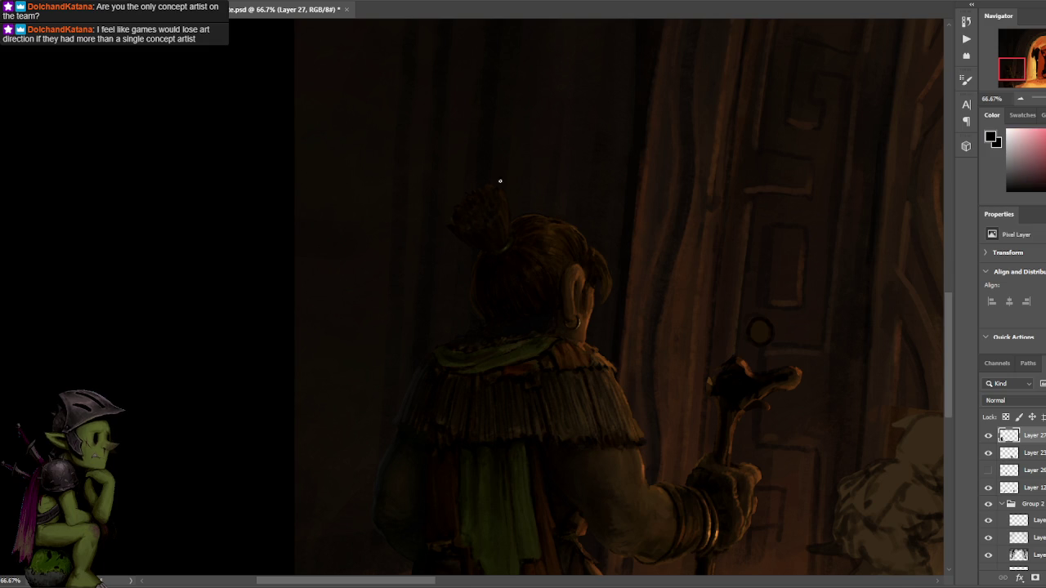
pyautogui.keyDown('alt'); pyautogui.click(486, 188); pyautogui.keyUp('alt')
pyautogui.moveTo(515, 158); pyautogui.dragTo(531, 215)
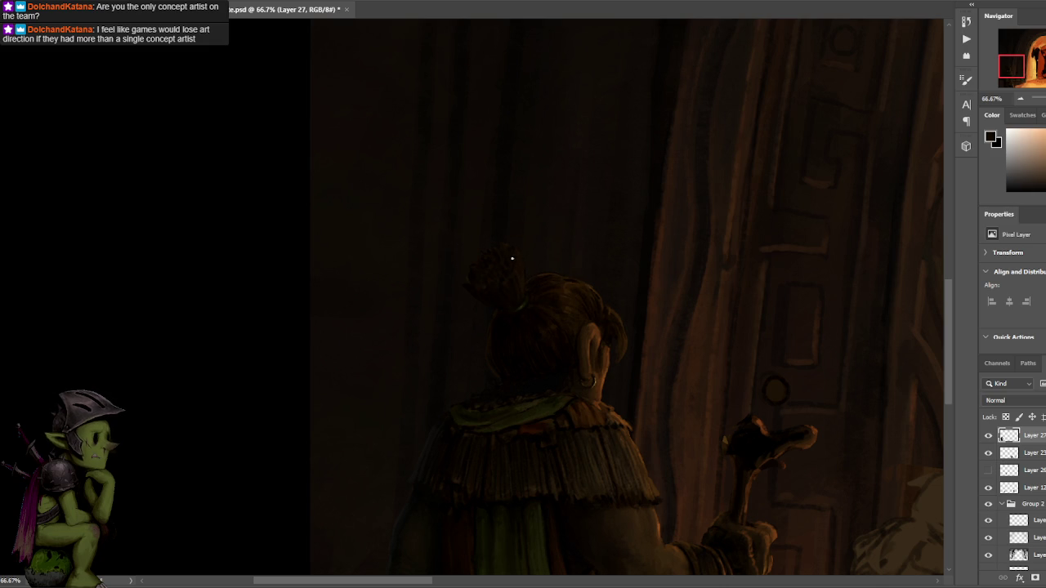
# Sample pinkish, peach and dark brown tones from the figure's hair.
pyautogui.keyDown('alt'); pyautogui.click(516, 299); pyautogui.keyUp('alt')
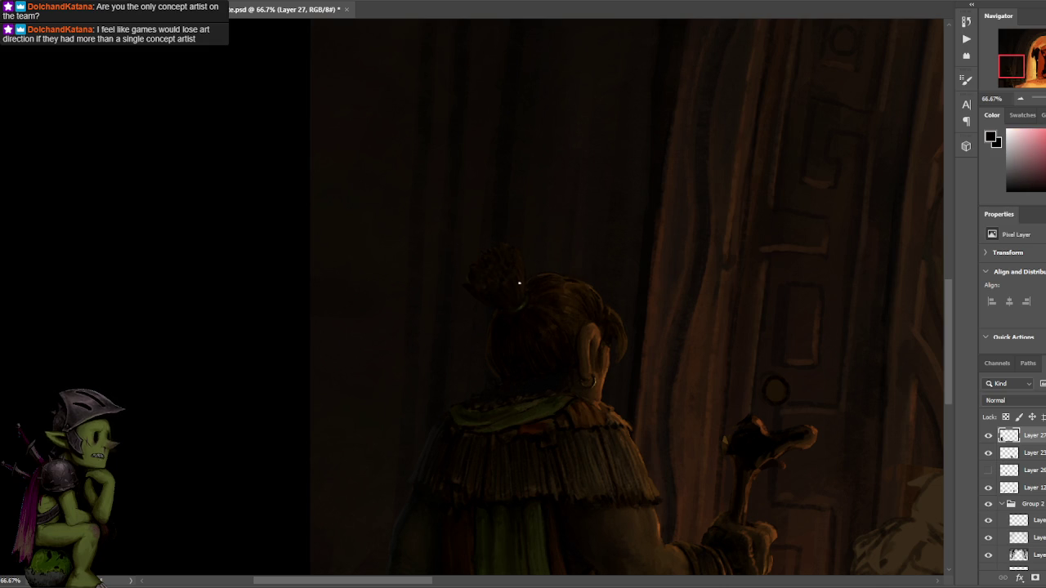
pyautogui.keyDown('alt'); pyautogui.click(526, 272); pyautogui.keyUp('alt')
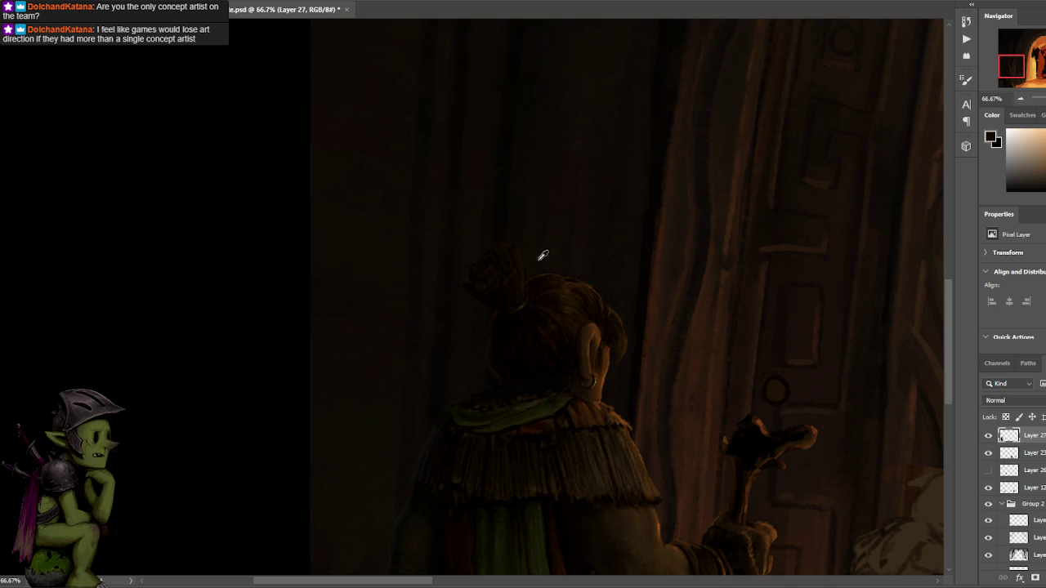
pyautogui.keyDown('alt'); pyautogui.click(574, 291); pyautogui.keyUp('alt')
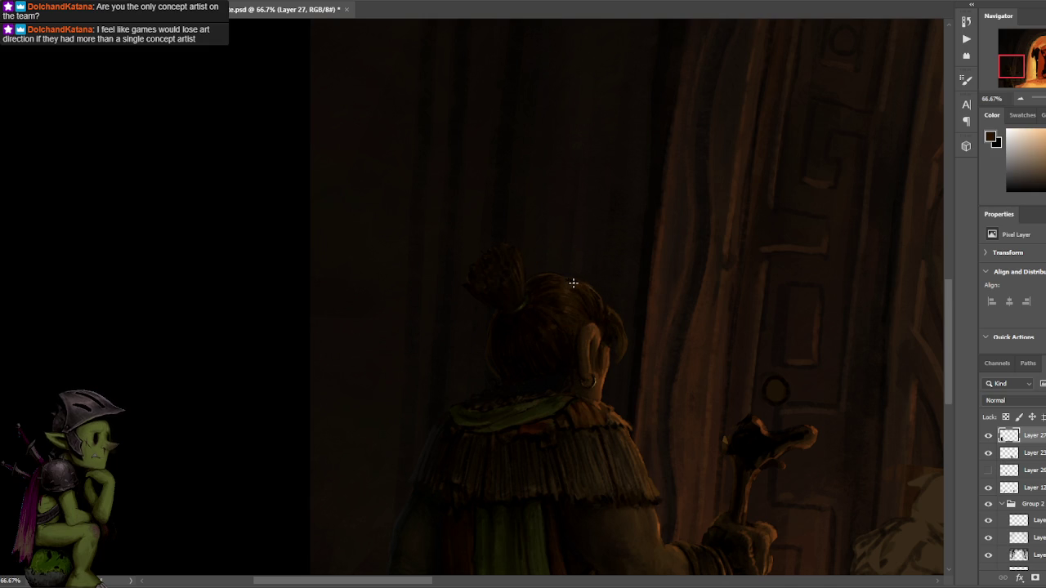
pyautogui.keyDown('alt'); pyautogui.click(559, 306); pyautogui.keyUp('alt')
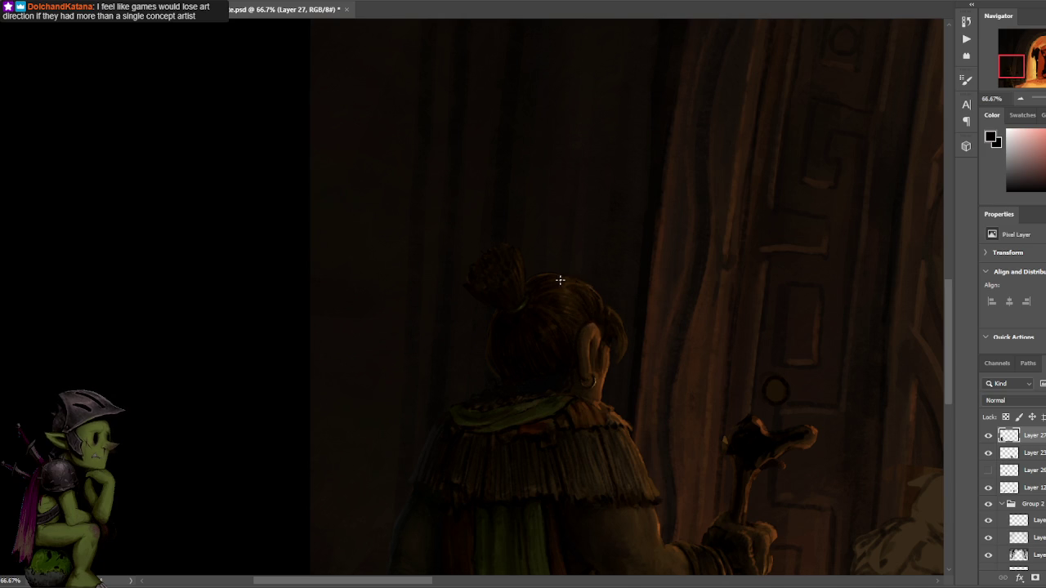
pyautogui.keyDown('alt'); pyautogui.click(571, 281); pyautogui.keyUp('alt')
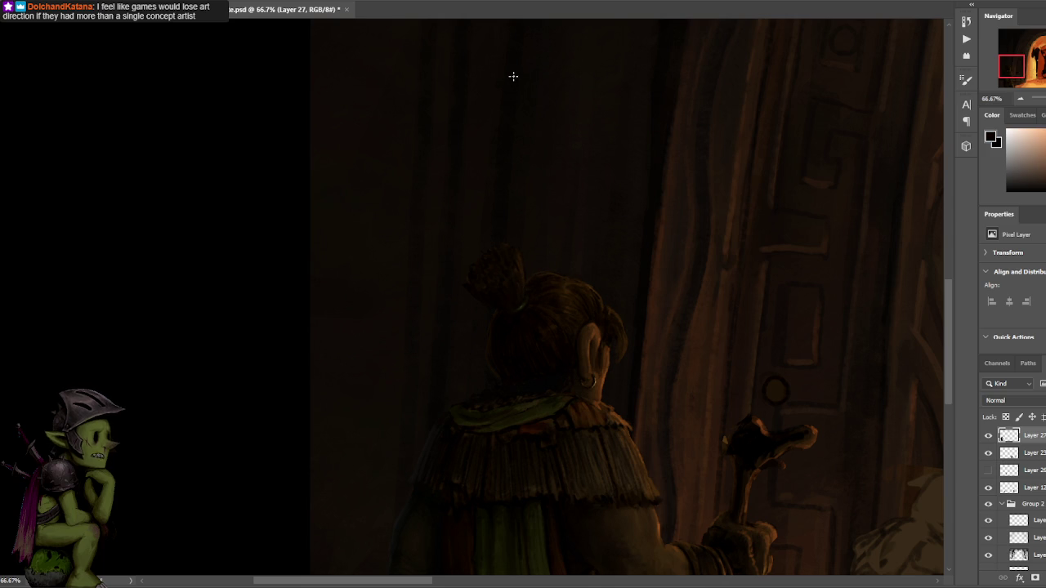
# Bring the figure's head and shoulders into view at 100% zoom.
pyautogui.keyDown('alt'); pyautogui.click(493, 304); pyautogui.keyUp('alt')
pyautogui.keyDown('alt'); pyautogui.click(532, 378); pyautogui.keyUp('alt')
pyautogui.moveTo(515, 380); pyautogui.dragTo(564, 265)
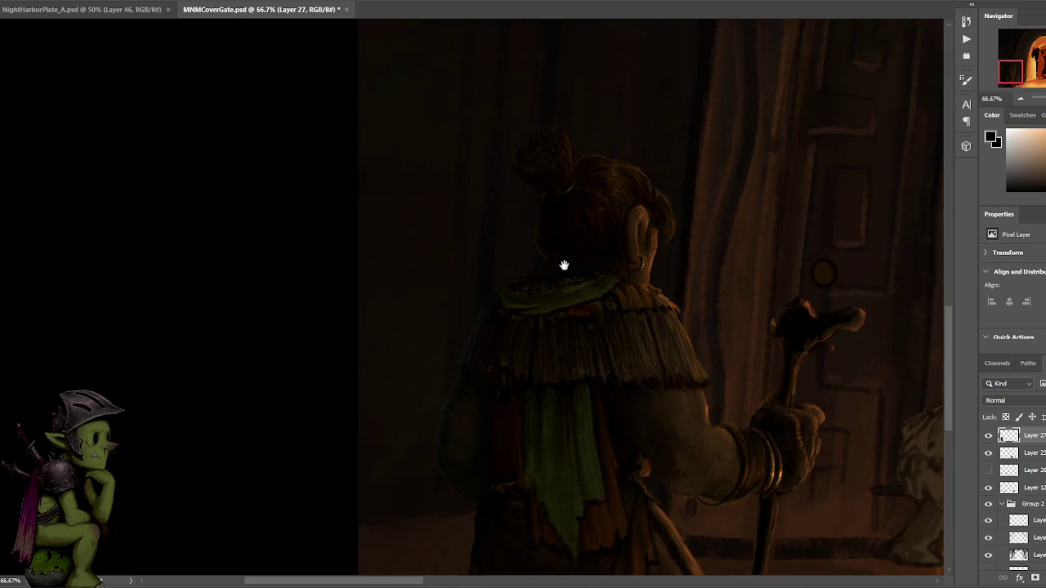
pyautogui.hotkey('ctrl', '+')
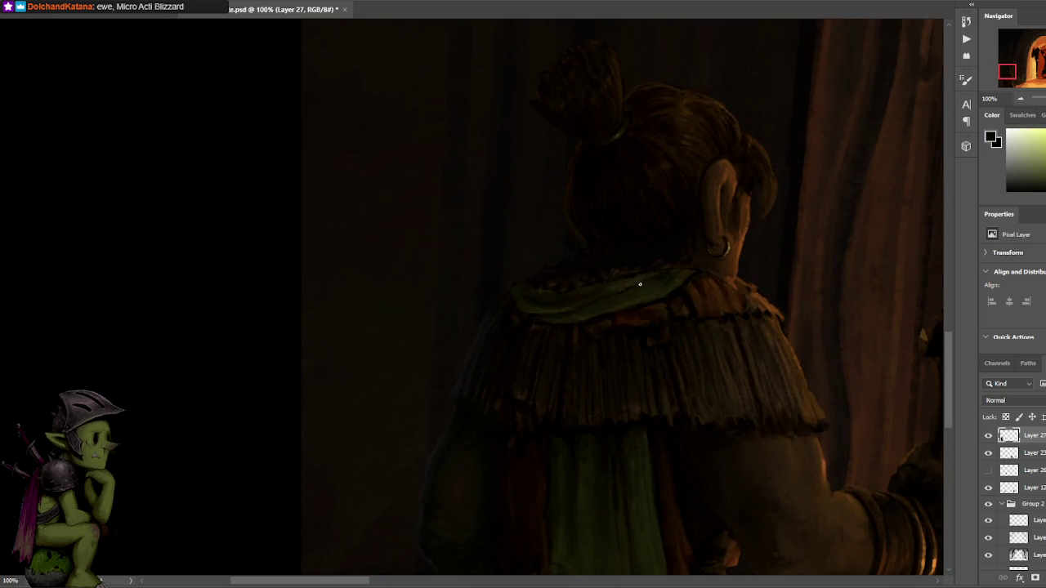
# Sample reddish, brown, yellowish-brown and grey tones from the collar and hair for edging.
pyautogui.keyDown('alt'); pyautogui.click(561, 425); pyautogui.keyUp('alt')
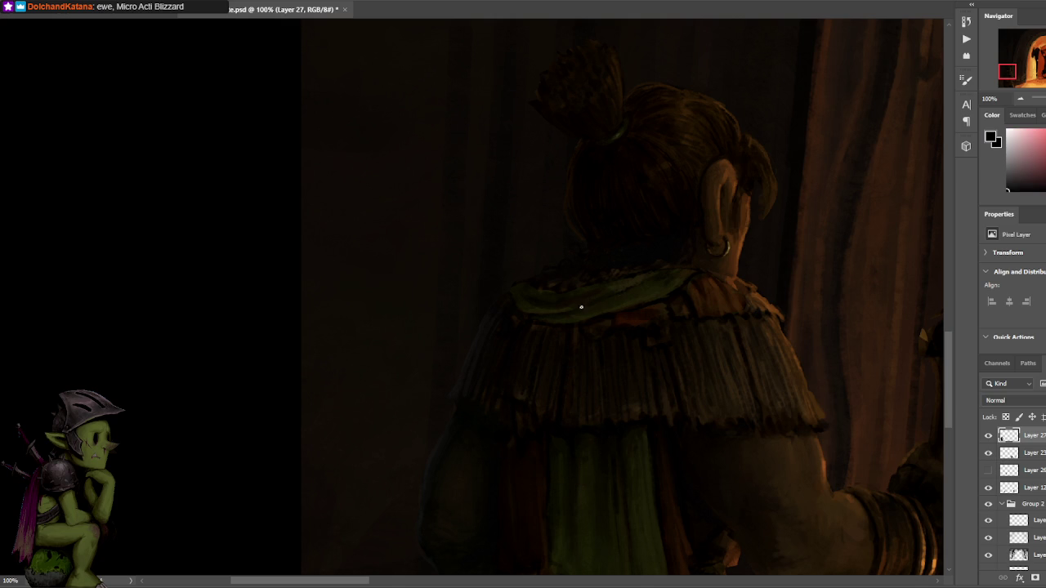
pyautogui.keyDown('alt'); pyautogui.click(641, 278); pyautogui.keyUp('alt')
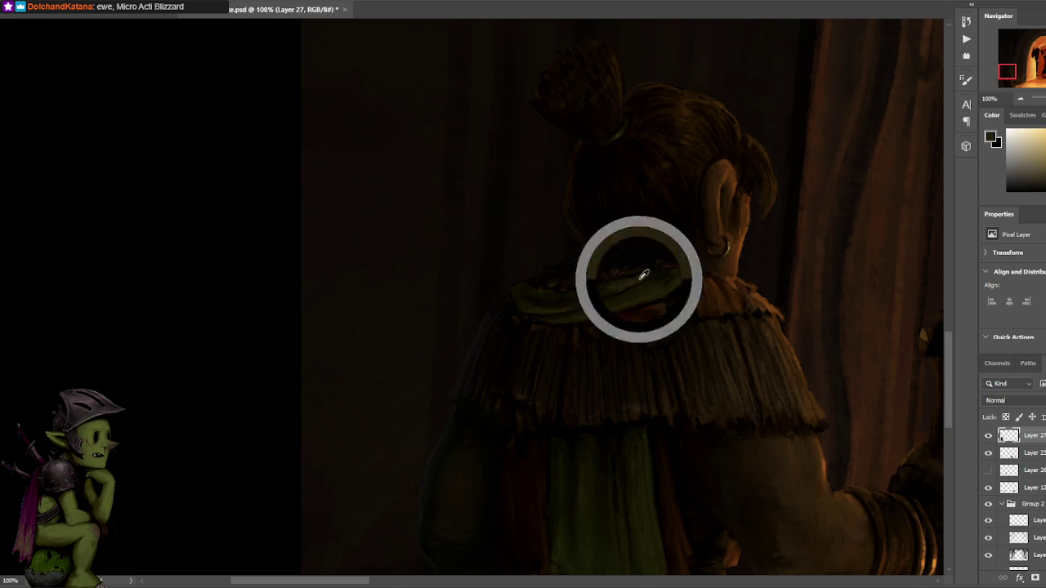
pyautogui.keyDown('alt'); pyautogui.click(666, 269); pyautogui.keyUp('alt')
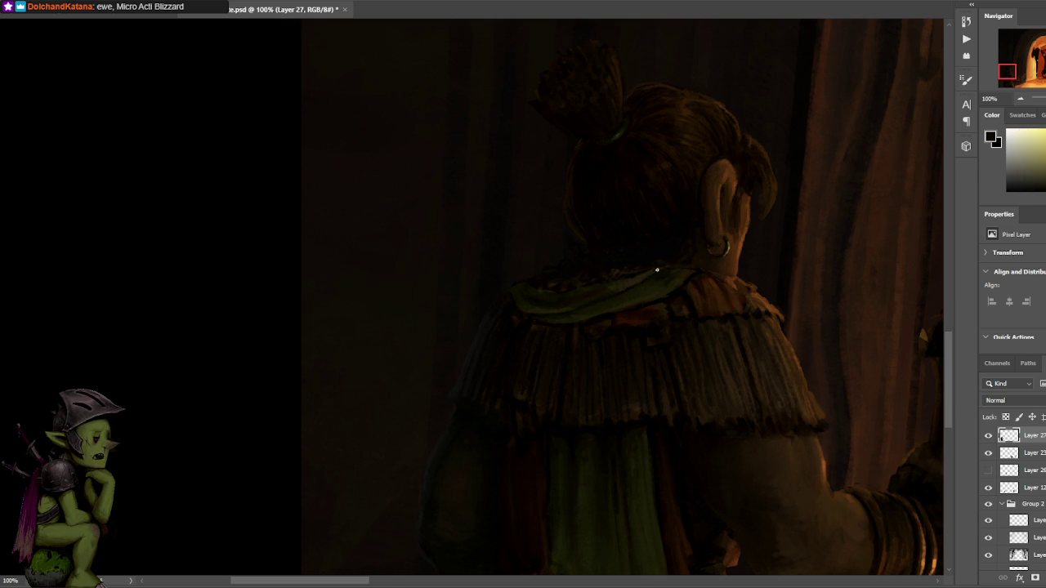
pyautogui.keyDown('alt'); pyautogui.click(632, 258); pyautogui.keyUp('alt')
pyautogui.keyDown('alt'); pyautogui.click(617, 276); pyautogui.keyUp('alt')
pyautogui.keyDown('alt'); pyautogui.click(631, 262); pyautogui.keyUp('alt')
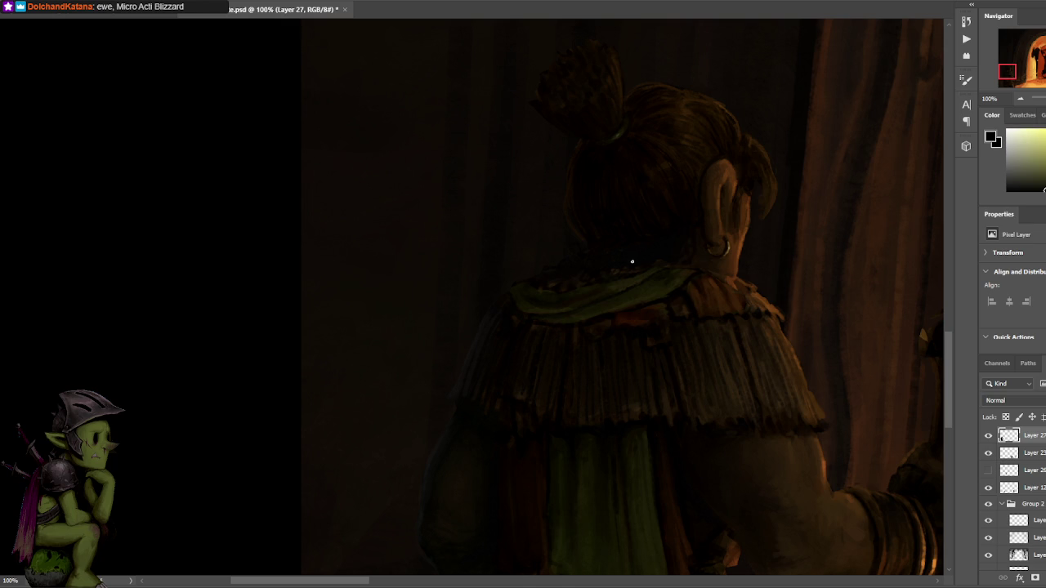
pyautogui.keyDown('alt'); pyautogui.click(596, 272); pyautogui.keyUp('alt')
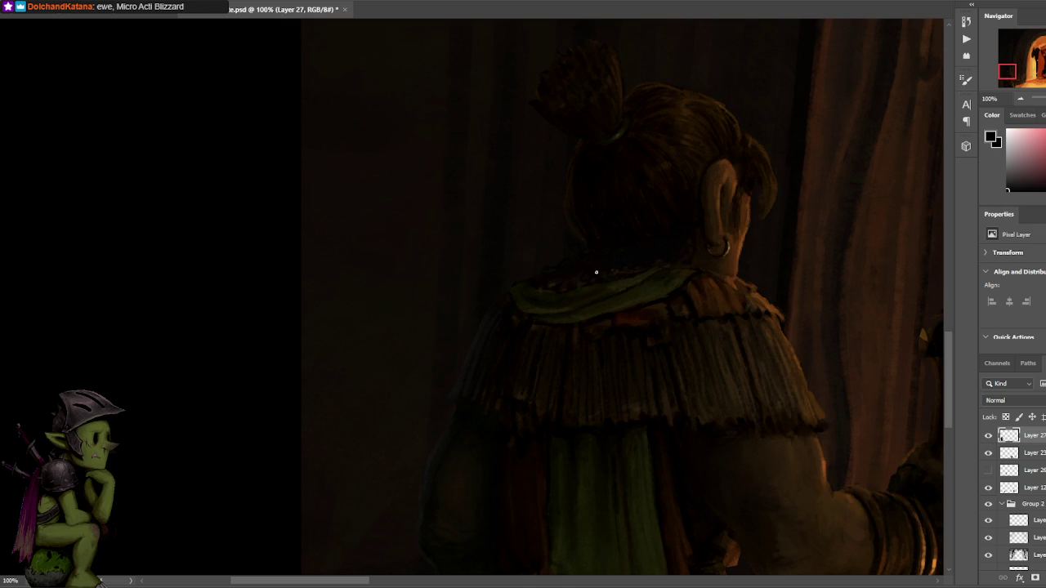
pyautogui.keyDown('alt'); pyautogui.click(678, 163); pyautogui.keyUp('alt')
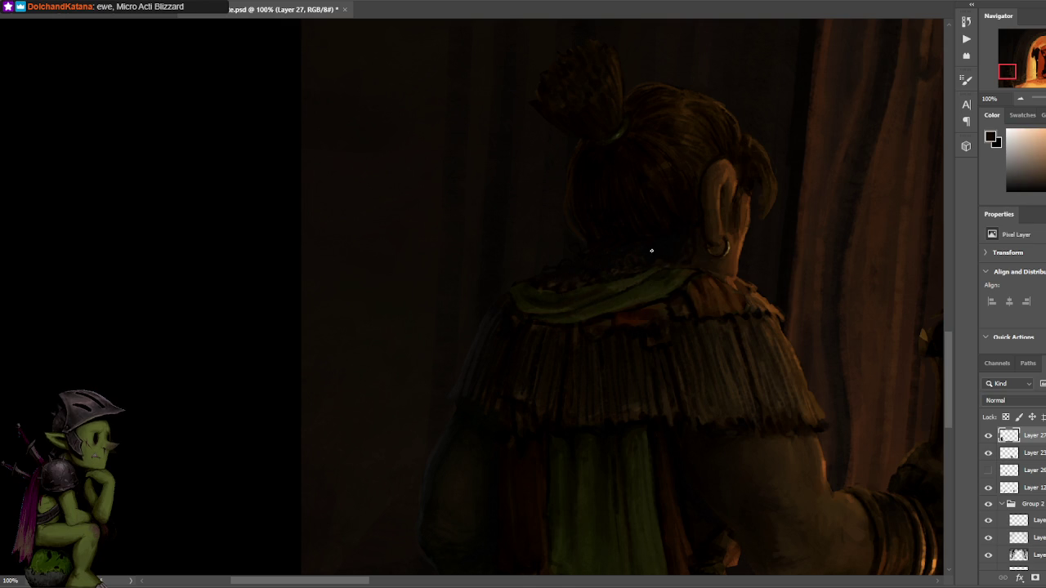
pyautogui.keyDown('alt'); pyautogui.click(660, 194); pyautogui.keyUp('alt')
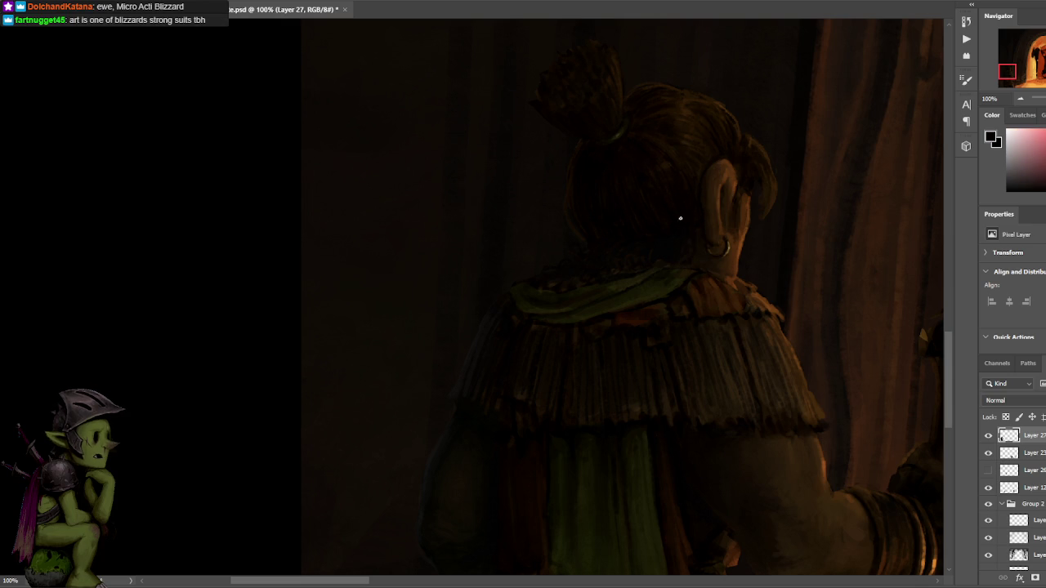
pyautogui.moveTo(700, 119); pyautogui.dragTo(639, 199)
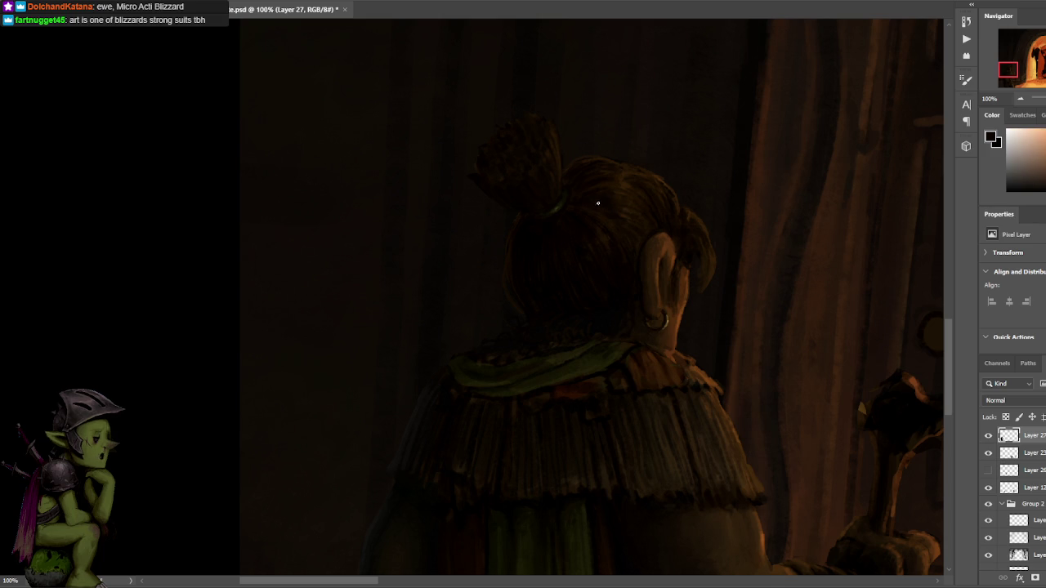
# Reposition the view on the head and sample brown and black near the ear.
pyautogui.moveTo(653, 159); pyautogui.dragTo(629, 171)
pyautogui.keyDown('alt'); pyautogui.click(598, 209); pyautogui.keyUp('alt')
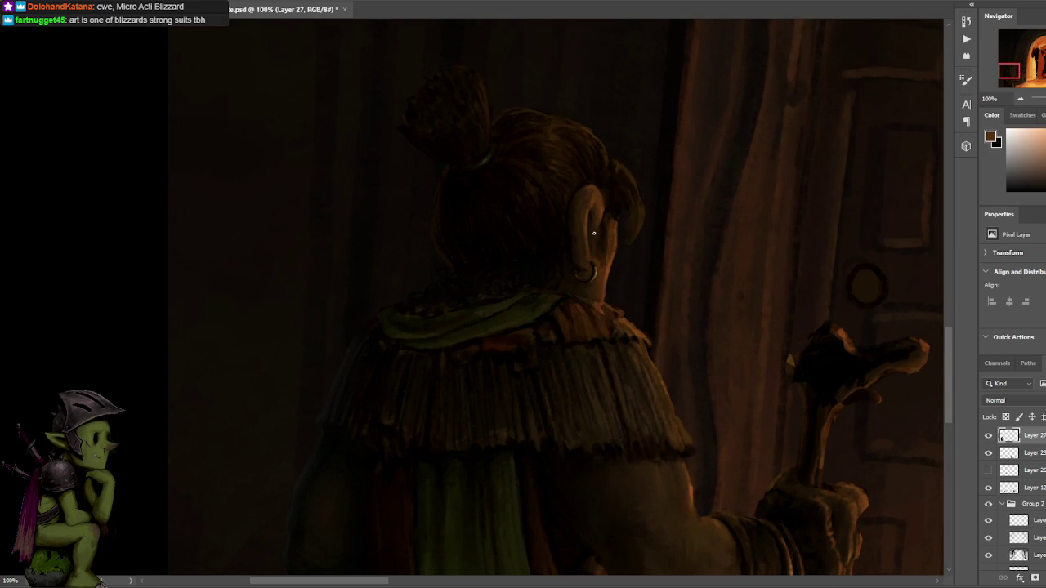
pyautogui.keyDown('alt'); pyautogui.click(602, 206); pyautogui.keyUp('alt')
pyautogui.keyDown('alt'); pyautogui.click(599, 186); pyautogui.keyUp('alt')
pyautogui.keyDown('alt'); pyautogui.click(604, 181); pyautogui.keyUp('alt')
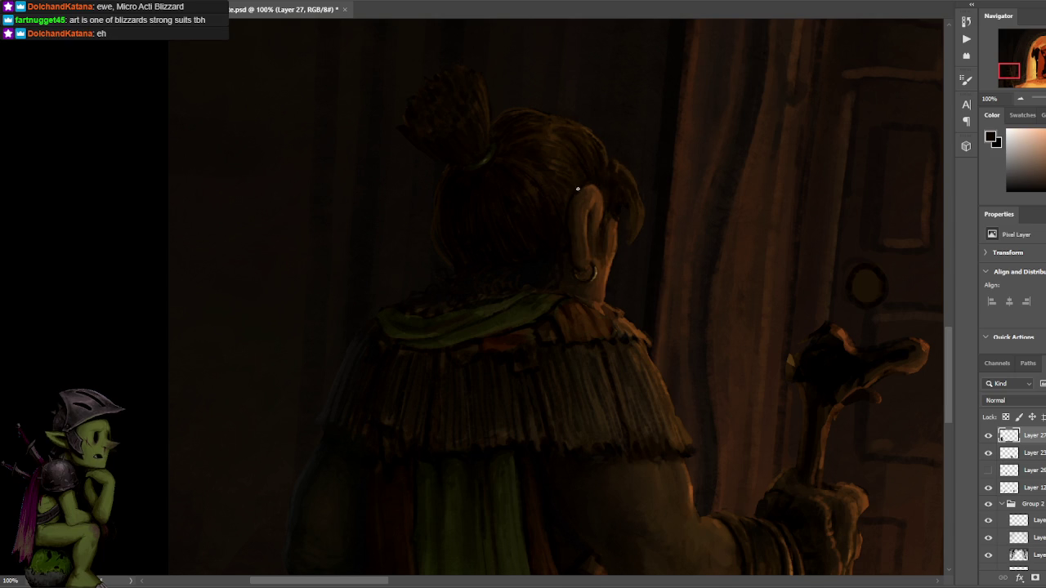
pyautogui.keyDown('alt'); pyautogui.click(638, 207); pyautogui.keyUp('alt')
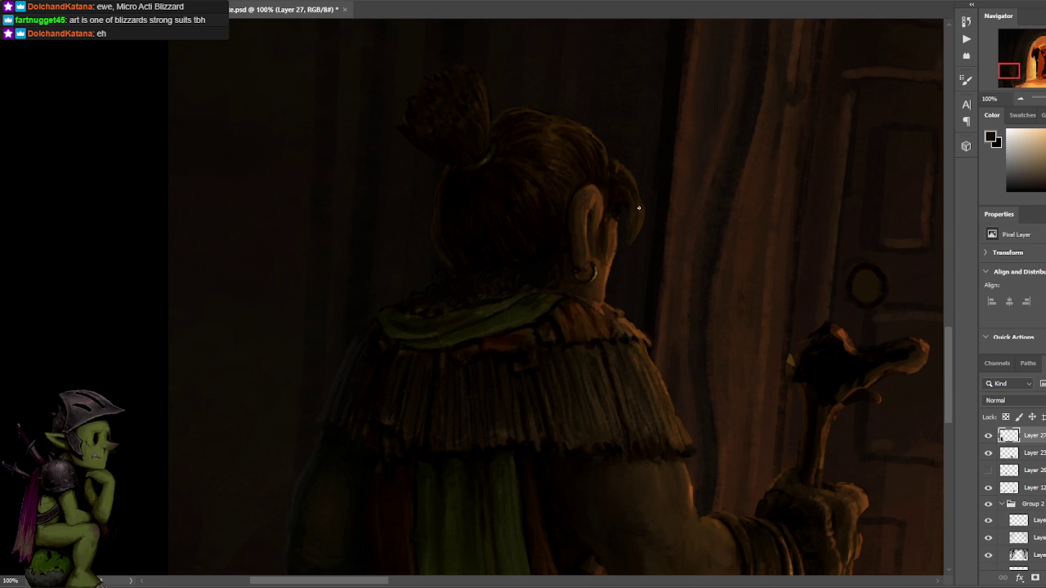
pyautogui.keyDown('alt'); pyautogui.click(597, 137); pyautogui.keyUp('alt')
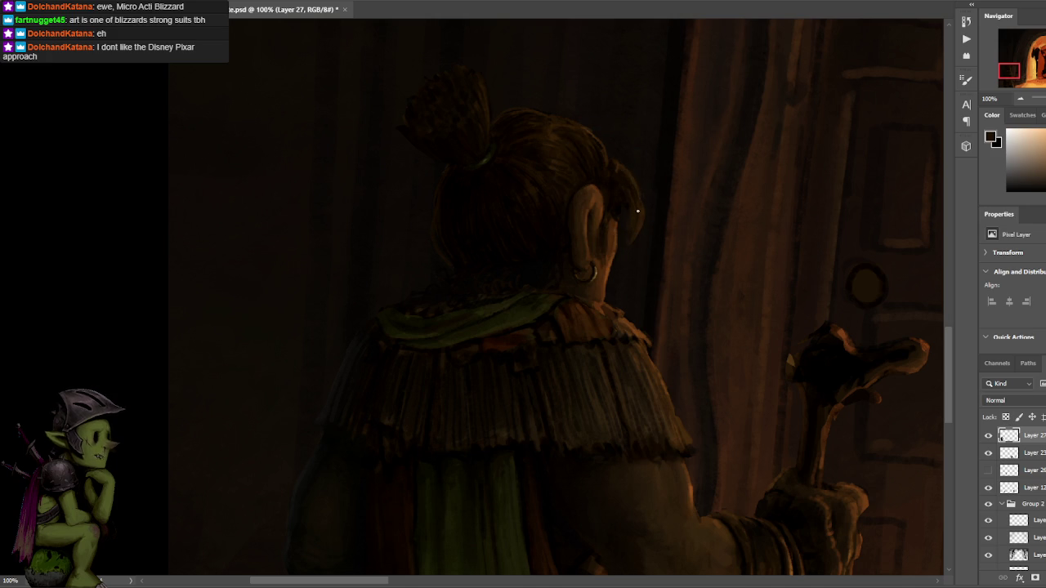
# Touch up the ear, alternating orange-brown and near-black tones.
pyautogui.keyDown('alt'); pyautogui.click(594, 196); pyautogui.keyUp('alt')
pyautogui.keyDown('alt'); pyautogui.click(588, 198); pyautogui.keyUp('alt')
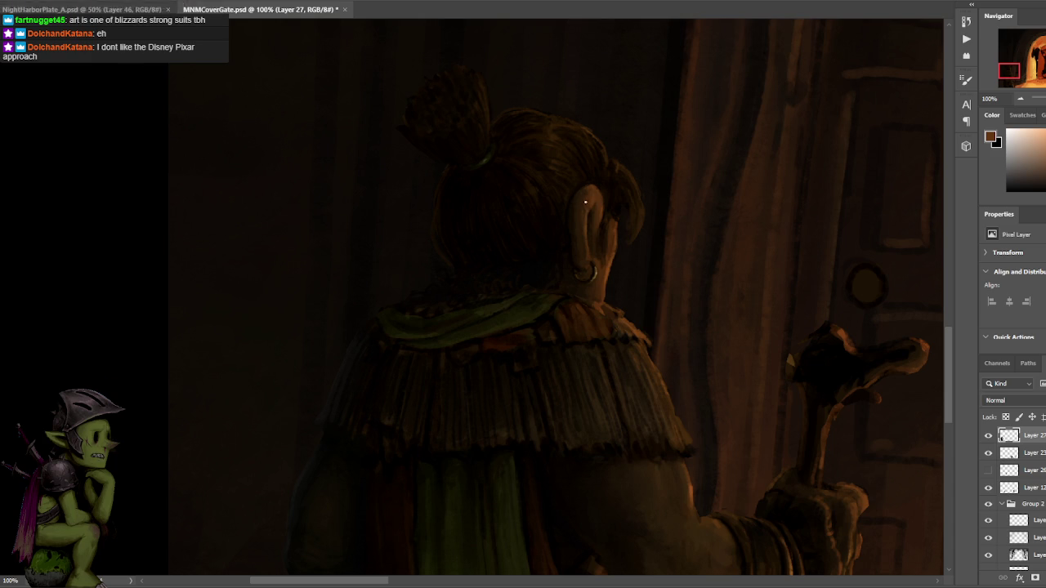
pyautogui.keyDown('alt'); pyautogui.click(580, 197); pyautogui.keyUp('alt')
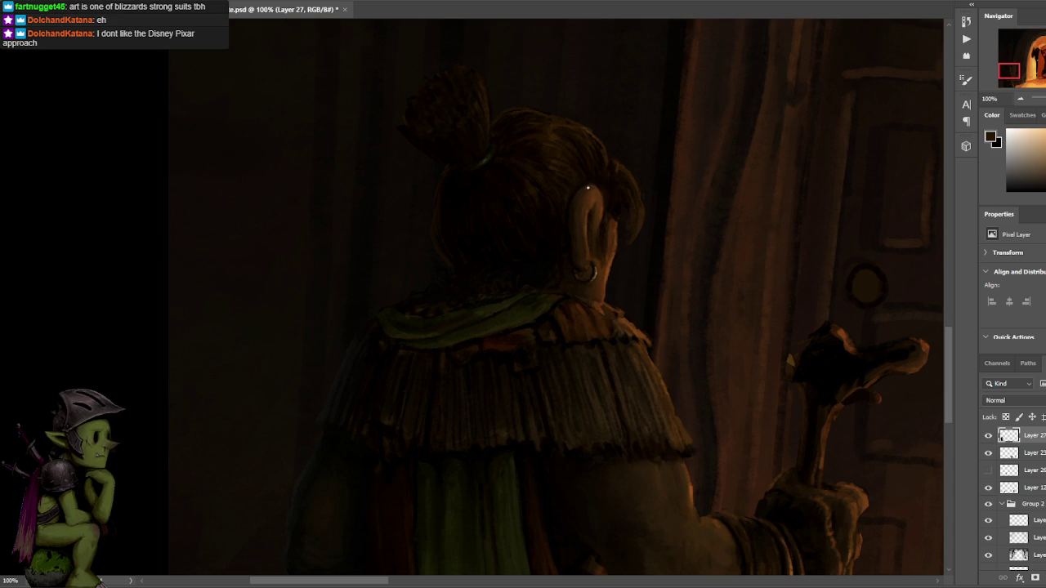
pyautogui.keyDown('alt'); pyautogui.click(596, 192); pyautogui.keyUp('alt')
pyautogui.keyDown('alt'); pyautogui.click(587, 188); pyautogui.keyUp('alt')
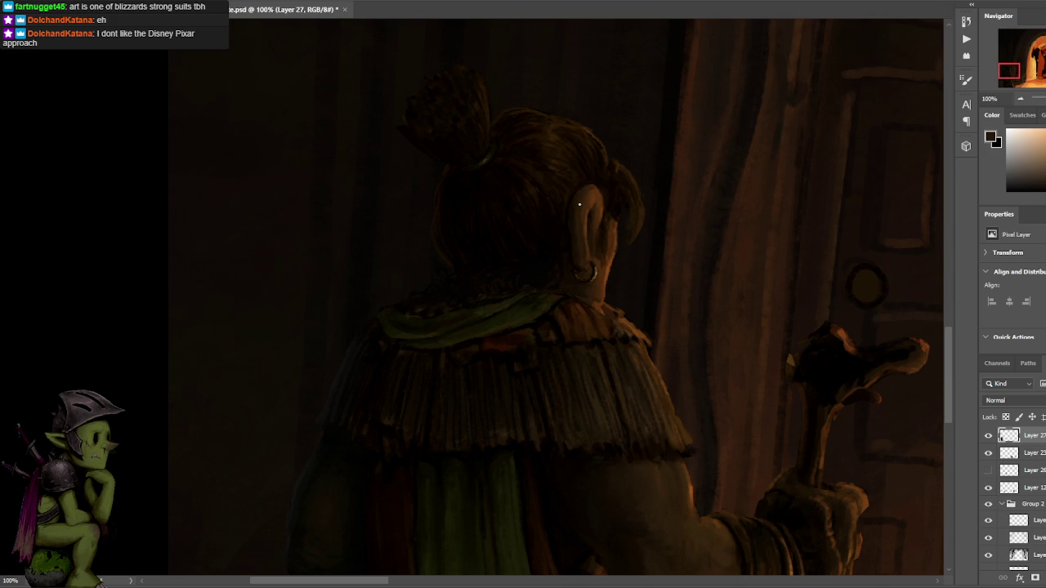
pyautogui.keyDown('alt'); pyautogui.click(572, 220); pyautogui.keyUp('alt')
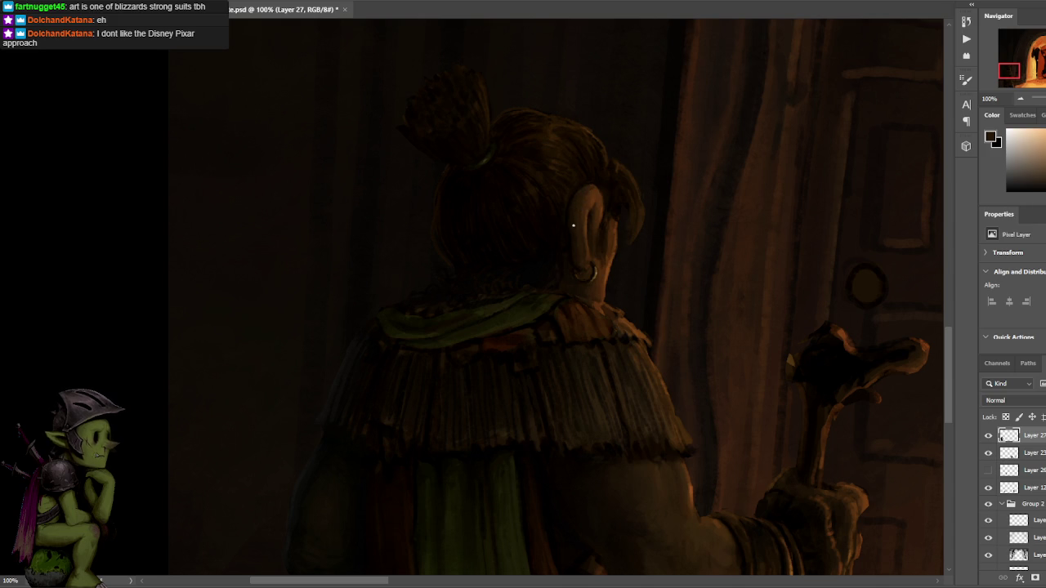
pyautogui.keyDown('alt'); pyautogui.click(573, 214); pyautogui.keyUp('alt')
pyautogui.keyDown('alt'); pyautogui.click(553, 176); pyautogui.keyUp('alt')
pyautogui.keyDown('alt'); pyautogui.click(574, 214); pyautogui.keyUp('alt')
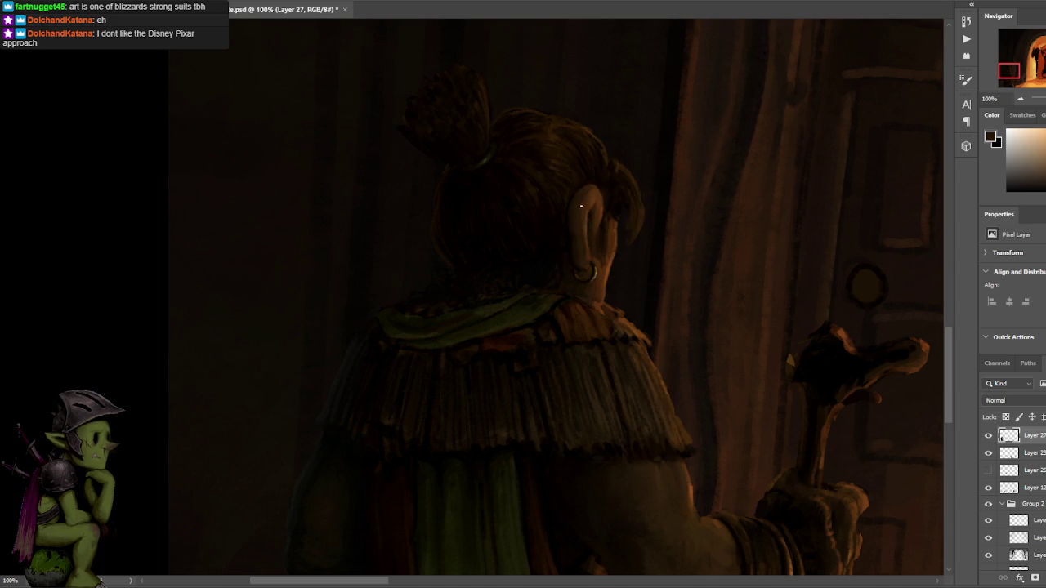
pyautogui.moveTo(639, 145); pyautogui.dragTo(605, 151)
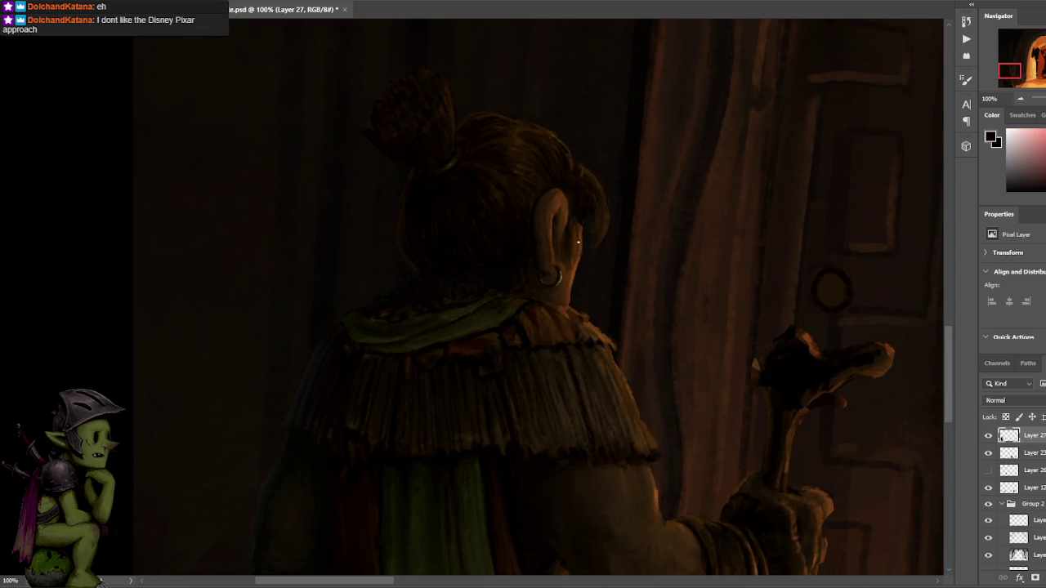
# Sample ear browns and curtain darks, ending on near-black from the dark hair.
pyautogui.keyDown('alt'); pyautogui.click(596, 216); pyautogui.keyUp('alt')
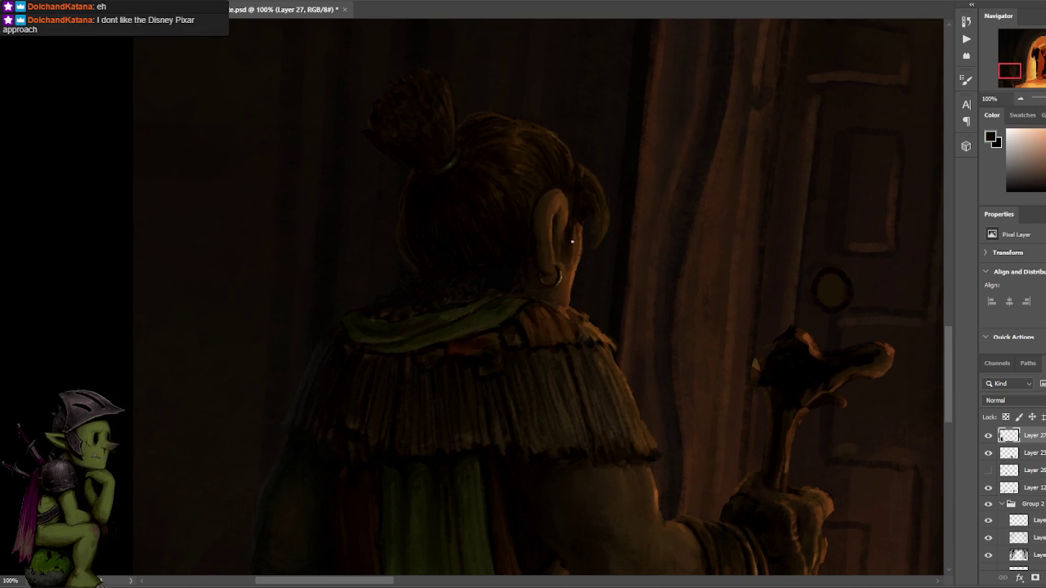
pyautogui.keyDown('alt'); pyautogui.click(572, 218); pyautogui.keyUp('alt')
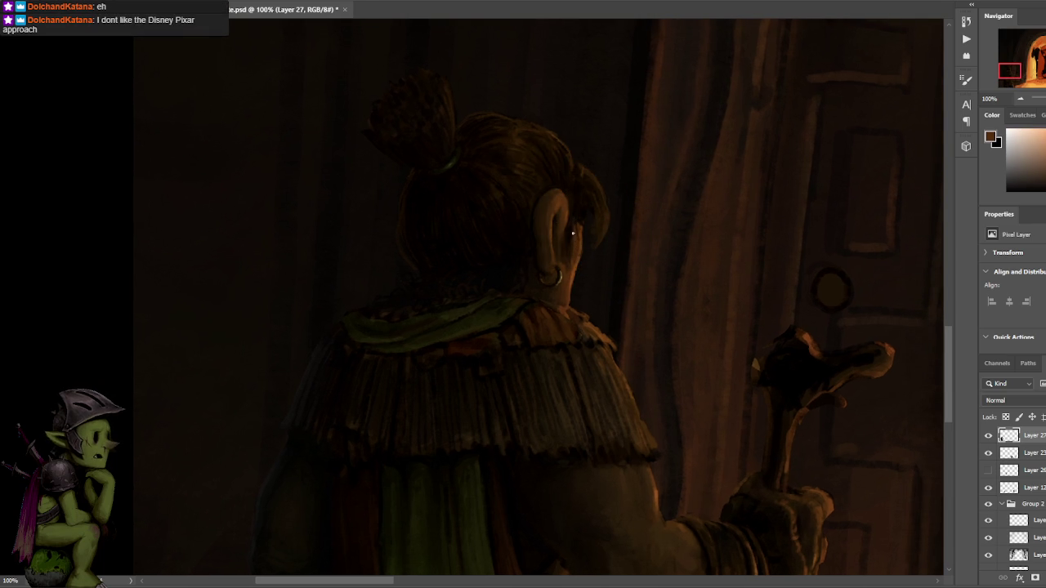
pyautogui.keyDown('alt'); pyautogui.click(587, 229); pyautogui.keyUp('alt')
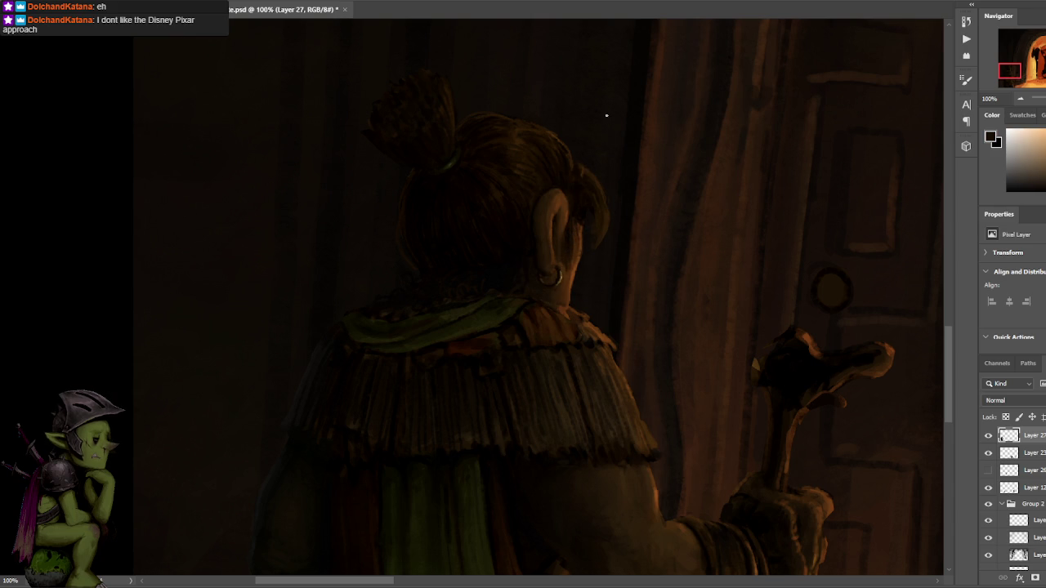
pyautogui.keyDown('alt'); pyautogui.click(605, 217); pyautogui.keyUp('alt')
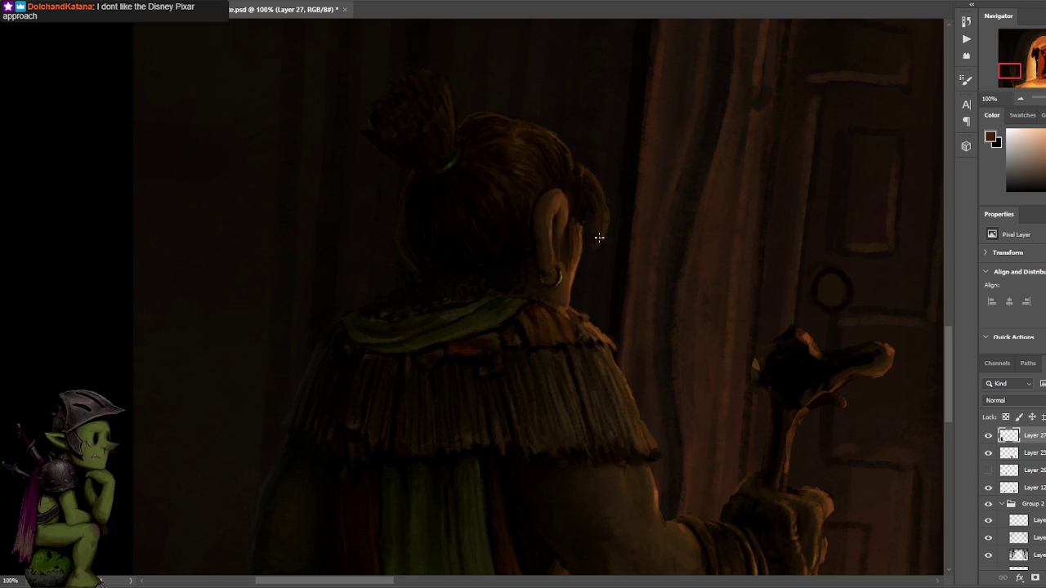
pyautogui.keyDown('alt'); pyautogui.click(582, 173); pyautogui.keyUp('alt')
# Sample near-black, dark brown and warmer tones from the hair.
pyautogui.scroll(-1, 541, 157)
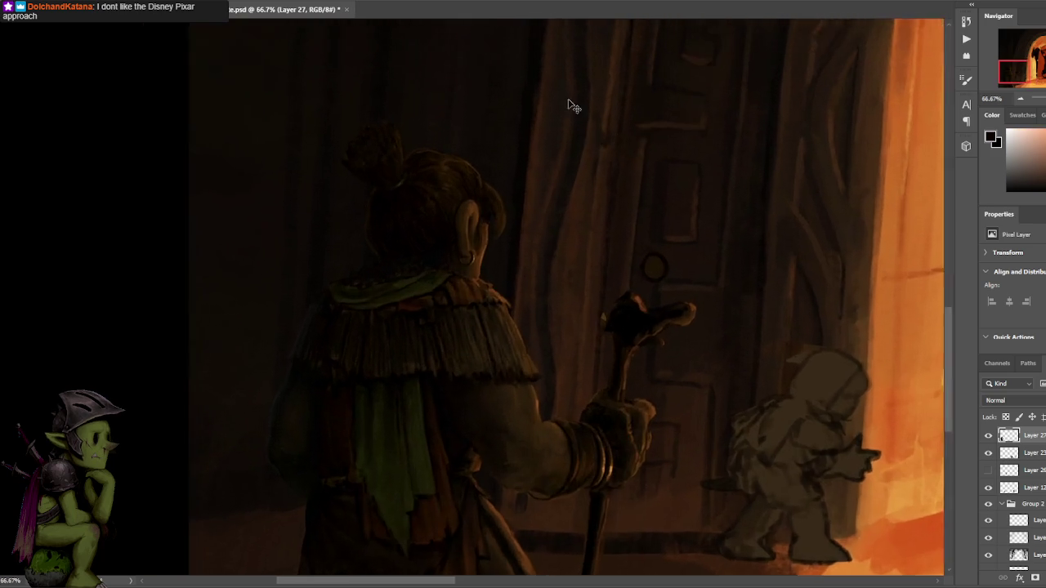
pyautogui.scroll(1, 541, 139)
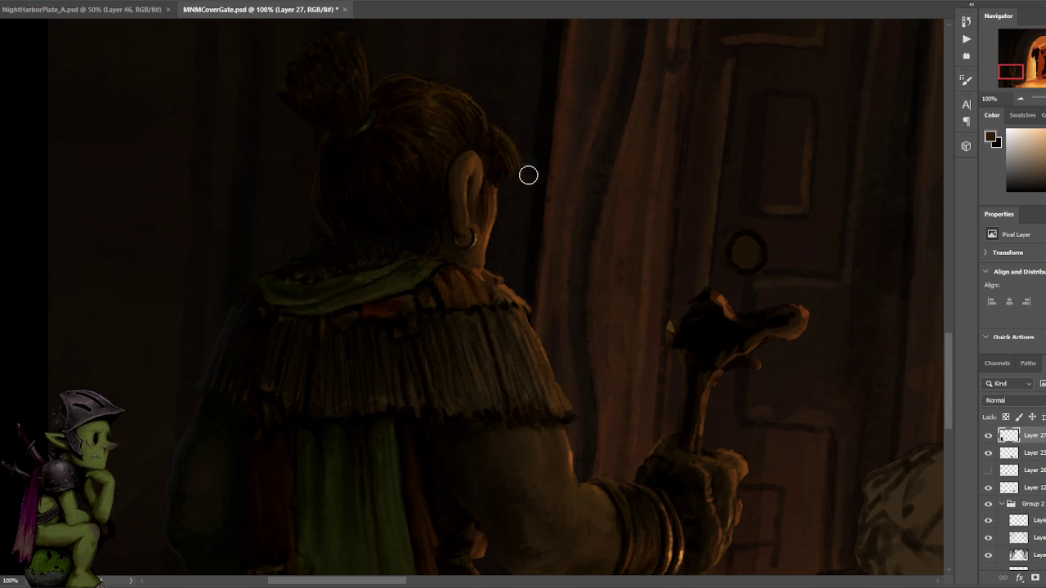
pyautogui.keyDown('alt'); pyautogui.click(507, 143); pyautogui.keyUp('alt')
pyautogui.keyDown('alt'); pyautogui.click(514, 144); pyautogui.keyUp('alt')
pyautogui.keyDown('alt'); pyautogui.click(501, 144); pyautogui.keyUp('alt')
pyautogui.keyDown('alt'); pyautogui.click(512, 169); pyautogui.keyUp('alt')
# Lasso the top edge of the hair, deselect, and sample tones where ear meets hair.
pyautogui.press('l')
pyautogui.moveTo(505, 132)
pyautogui.mouseDown()
pyautogui.moveTo(513, 97)
pyautogui.moveTo(494, 127)
pyautogui.mouseUp()
pyautogui.hotkey('ctrl', 'd')
pyautogui.keyDown('alt'); pyautogui.click(497, 162); pyautogui.keyUp('alt')
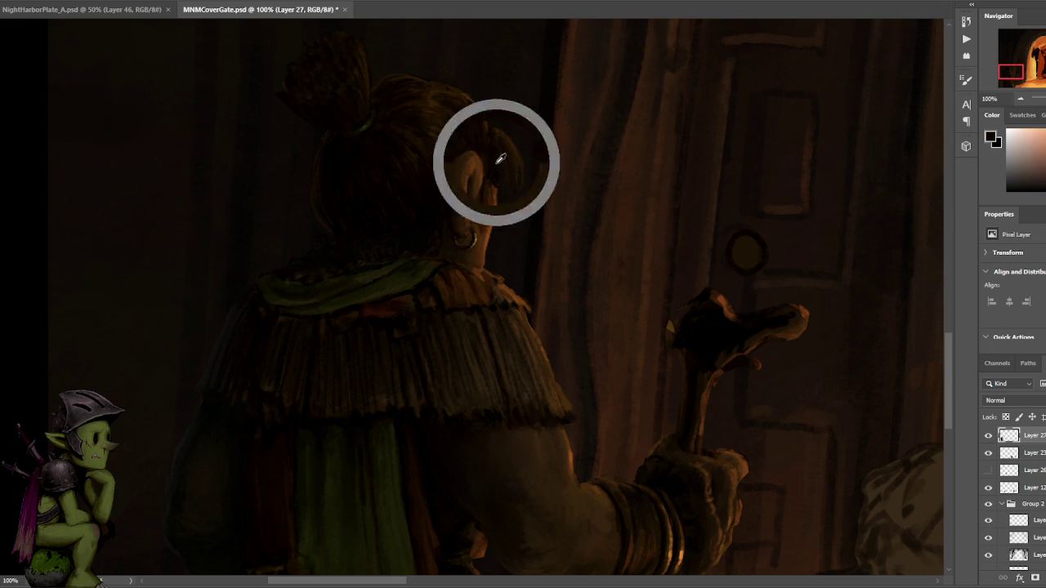
pyautogui.keyDown('alt'); pyautogui.click(492, 162); pyautogui.keyUp('alt')
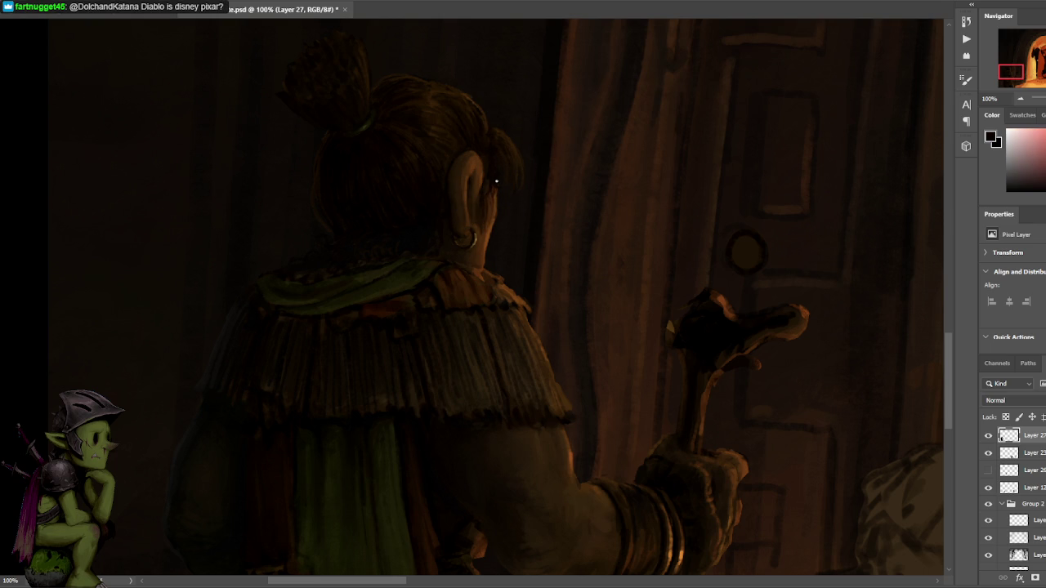
pyautogui.keyDown('alt'); pyautogui.click(511, 177); pyautogui.keyUp('alt')
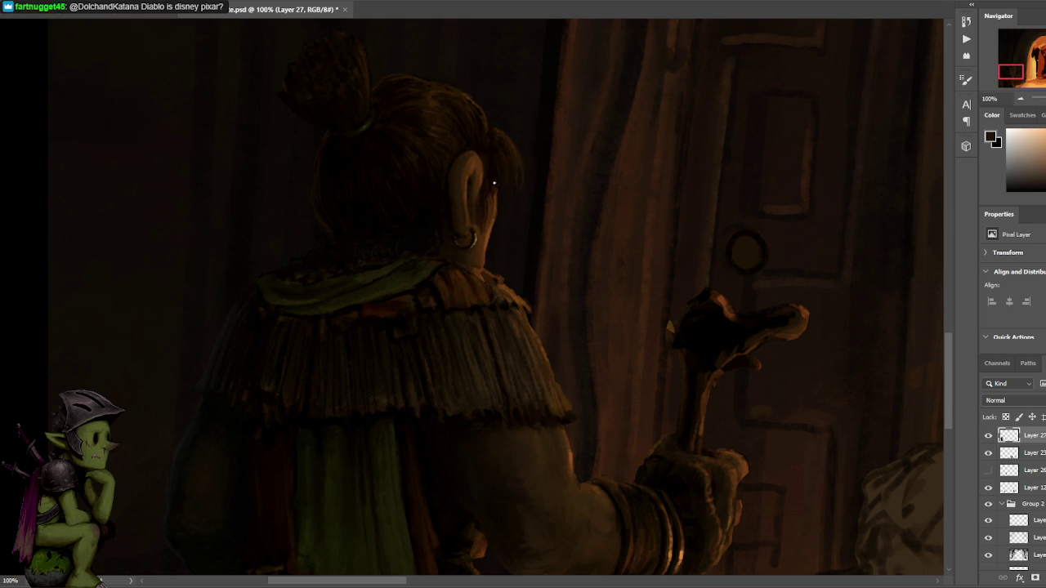
pyautogui.keyDown('alt'); pyautogui.click(464, 87); pyautogui.keyUp('alt')
# Sample slightly darker hair tones and save the painting.
pyautogui.scroll(2, 491, 90)
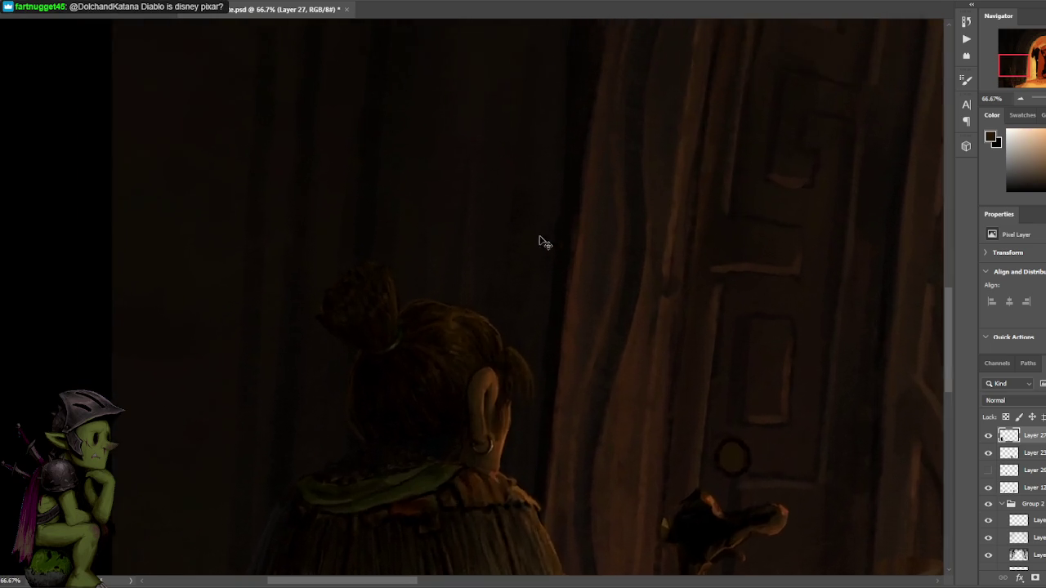
pyautogui.scroll(1, 542, 240)
pyautogui.keyDown('alt'); pyautogui.click(468, 345); pyautogui.keyUp('alt')
pyautogui.keyDown('alt'); pyautogui.click(401, 310); pyautogui.keyUp('alt')
pyautogui.scroll(-2, 479, 362)
pyautogui.hotkey('ctrl', 's')
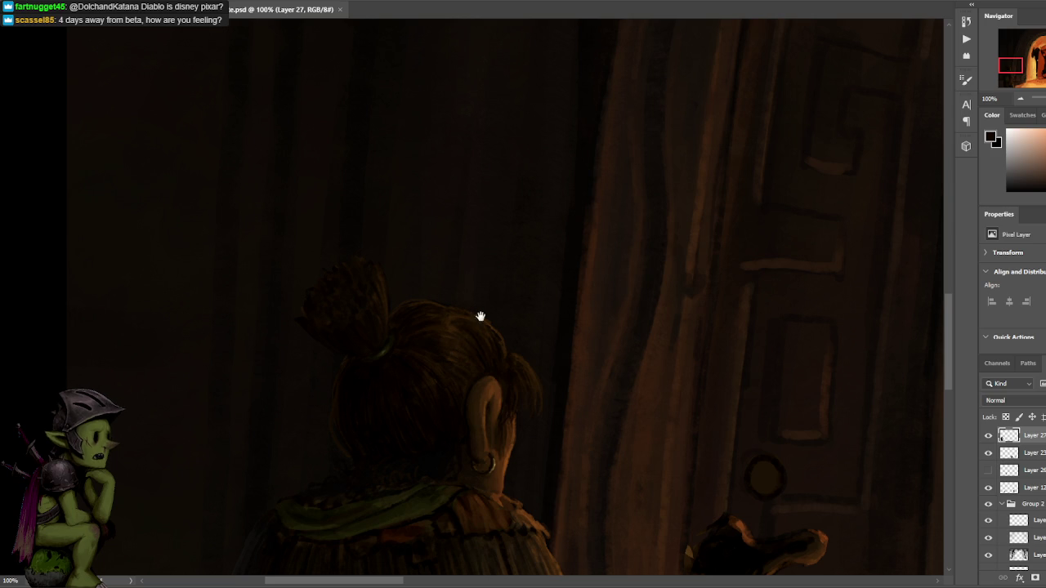
# Bring the ear back into view and sample skin and near-black earring tones.
pyautogui.moveTo(479, 319); pyautogui.dragTo(466, 201)
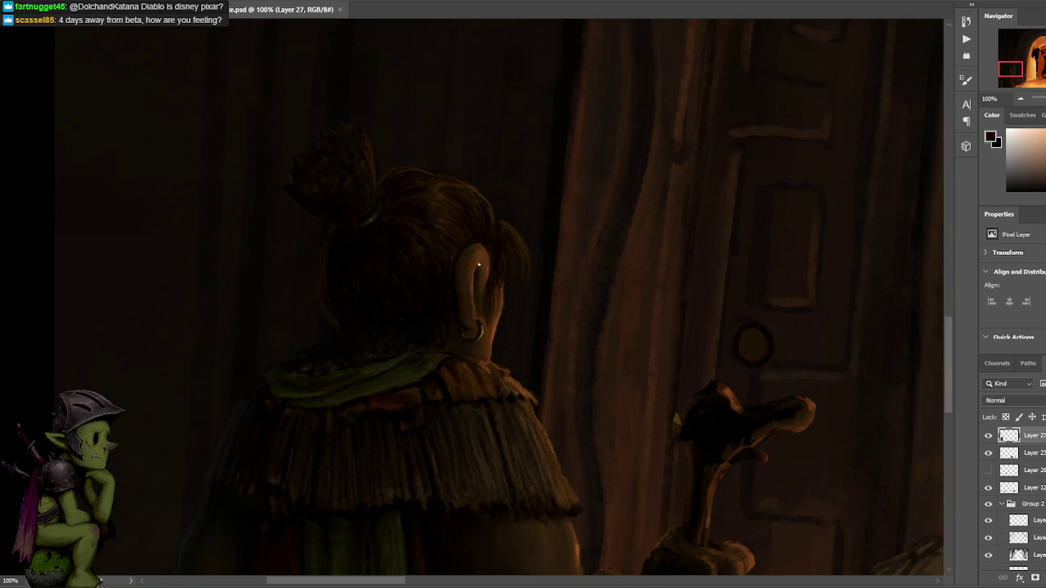
pyautogui.keyDown('alt'); pyautogui.click(480, 258); pyautogui.keyUp('alt')
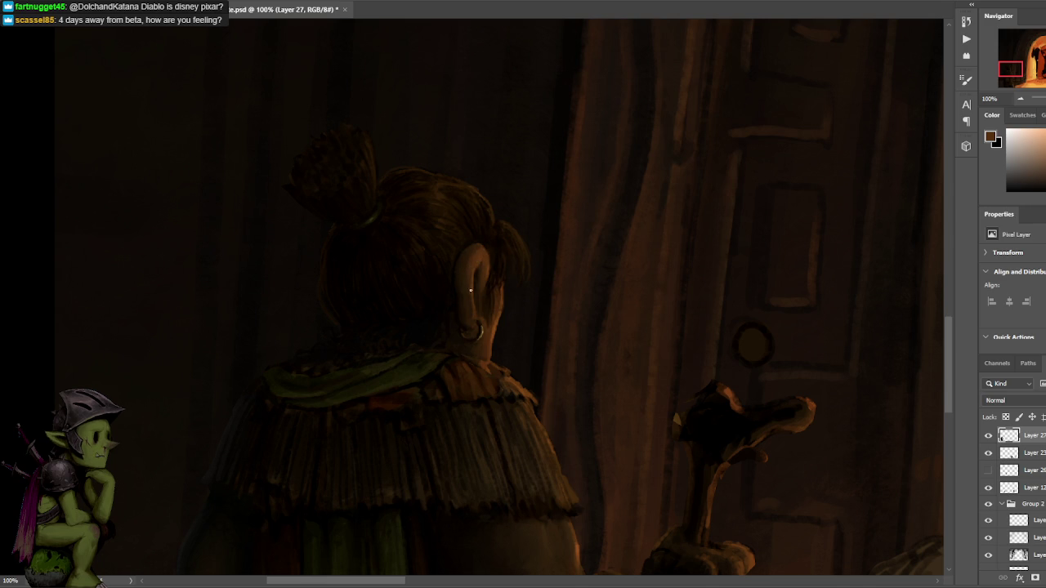
pyautogui.keyDown('alt'); pyautogui.click(477, 304); pyautogui.keyUp('alt')
pyautogui.keyDown('alt'); pyautogui.click(478, 325); pyautogui.keyUp('alt')
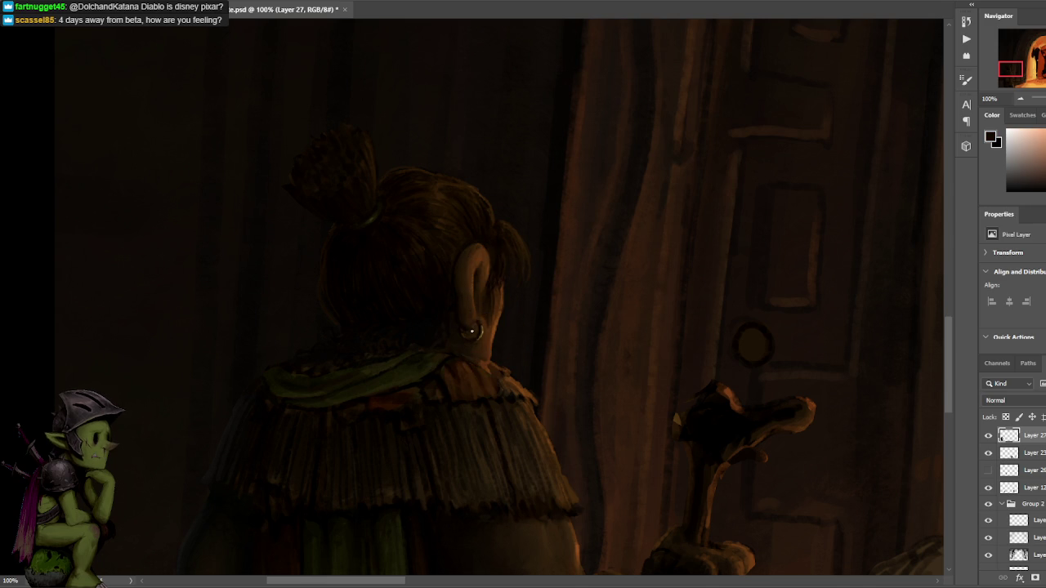
pyautogui.keyDown('alt'); pyautogui.click(474, 264); pyautogui.keyUp('alt')
pyautogui.keyDown('alt'); pyautogui.click(457, 291); pyautogui.keyUp('alt')
# Resample ear colours and brighter tones near the hair while repainting the ear.
pyautogui.keyDown('alt'); pyautogui.click(454, 274); pyautogui.keyUp('alt')
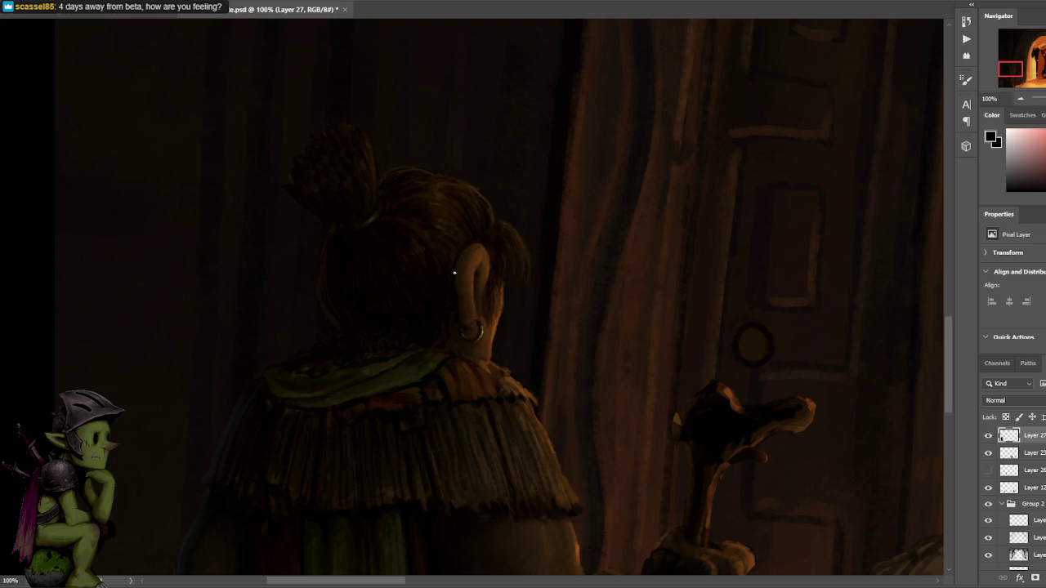
pyautogui.keyDown('alt'); pyautogui.click(461, 291); pyautogui.keyUp('alt')
pyautogui.keyDown('alt'); pyautogui.click(474, 239); pyautogui.keyUp('alt')
pyautogui.keyDown('alt'); pyautogui.click(487, 241); pyautogui.keyUp('alt')
pyautogui.keyDown('alt'); pyautogui.click(343, 294); pyautogui.keyUp('alt')
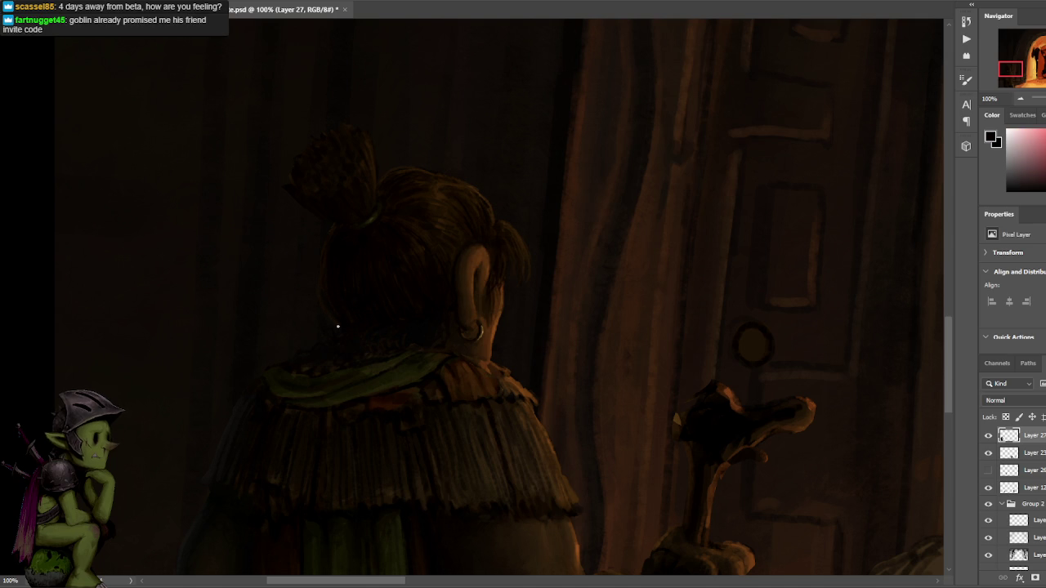
pyautogui.keyDown('alt'); pyautogui.click(323, 292); pyautogui.keyUp('alt')
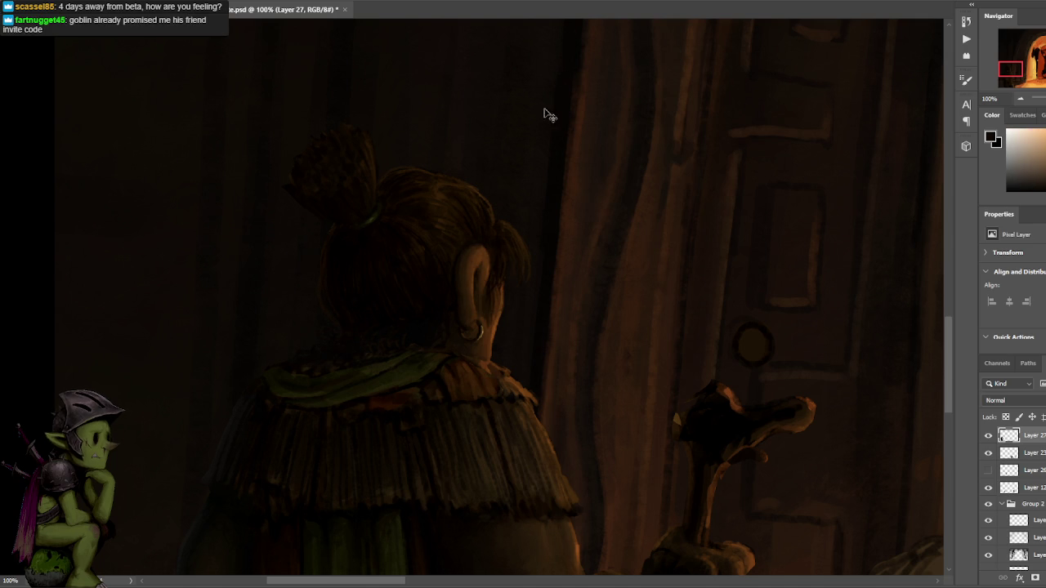
# Pick a warm orange-brown while viewing the figure against the doorway, then save.
pyautogui.keyDown('alt'); pyautogui.scroll(-1, 505, 210); pyautogui.keyUp('alt')
pyautogui.keyDown('alt'); pyautogui.click(505, 226); pyautogui.keyUp('alt')
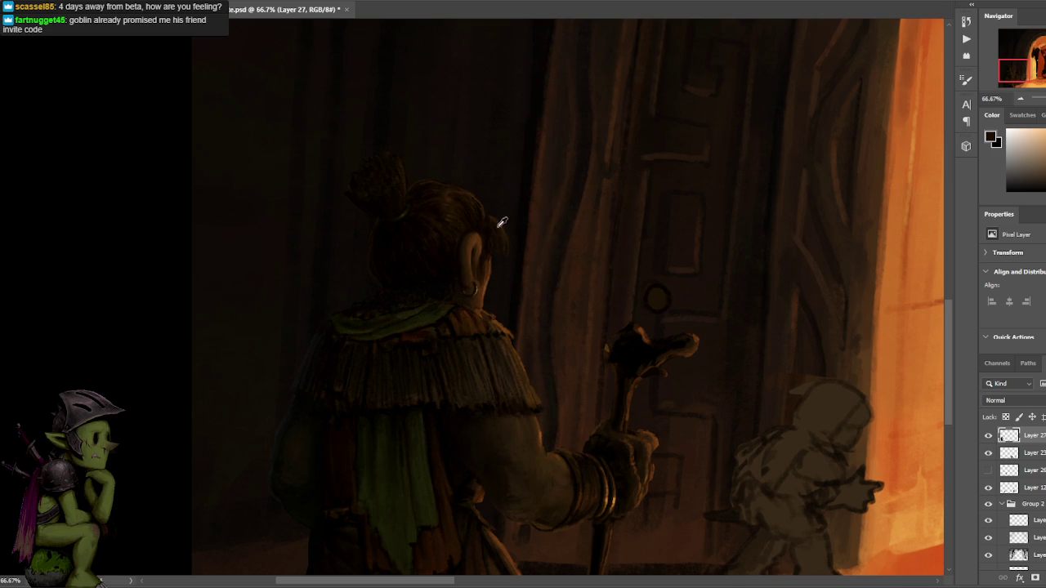
pyautogui.moveTo(726, 189); pyautogui.dragTo(642, 187)
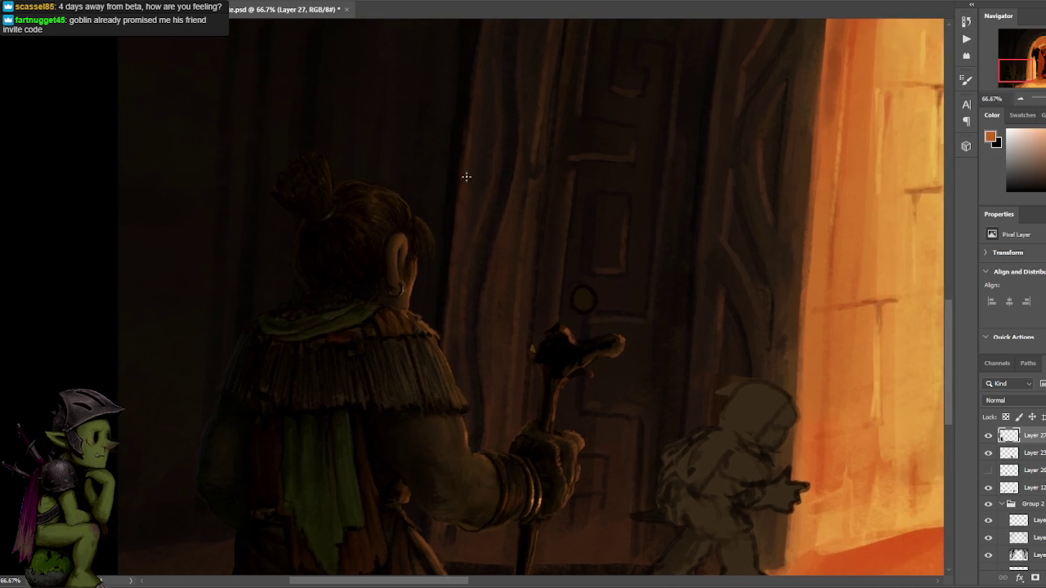
pyautogui.keyDown('alt'); pyautogui.scroll(1, 411, 211); pyautogui.keyUp('alt')
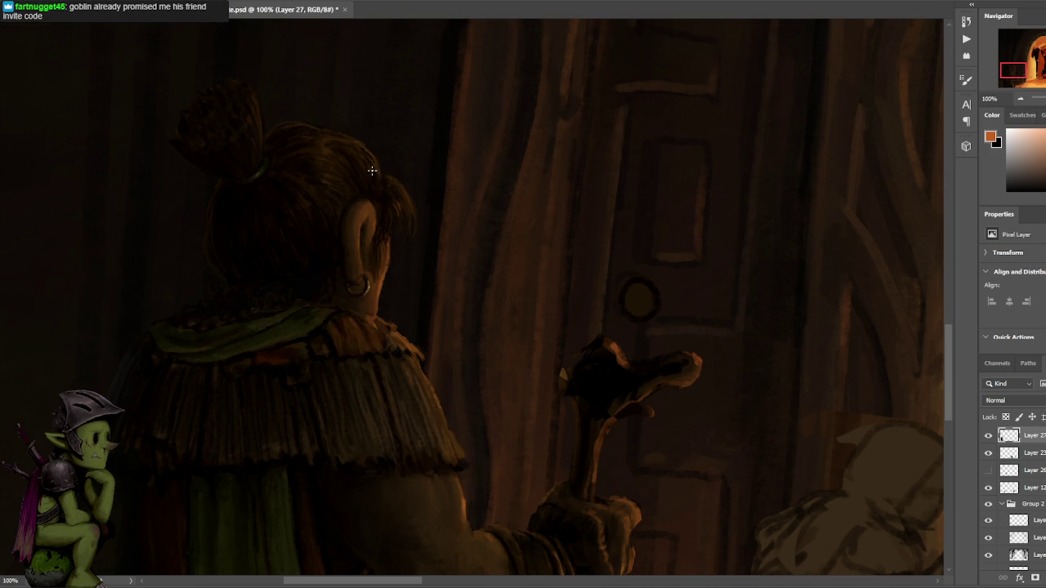
pyautogui.hotkey('ctrl', 's')
# Sample dark browns and near-black from the hair and ear, then save the painting.
pyautogui.keyDown('alt'); pyautogui.click(366, 218); pyautogui.keyUp('alt')
pyautogui.keyDown('alt'); pyautogui.click(365, 212); pyautogui.keyUp('alt')
pyautogui.keyDown('alt'); pyautogui.click(382, 286); pyautogui.keyUp('alt')
pyautogui.keyDown('alt'); pyautogui.click(372, 204); pyautogui.keyUp('alt')
pyautogui.hotkey('ctrl', 'z')
pyautogui.hotkey('ctrl', 'shift', 'z')
pyautogui.hotkey('ctrl', 's')
# Refine the ear's shading with small strokes in sampled browns, orange-browns and near-black.
pyautogui.keyDown('alt'); pyautogui.click(366, 233); pyautogui.keyUp('alt')
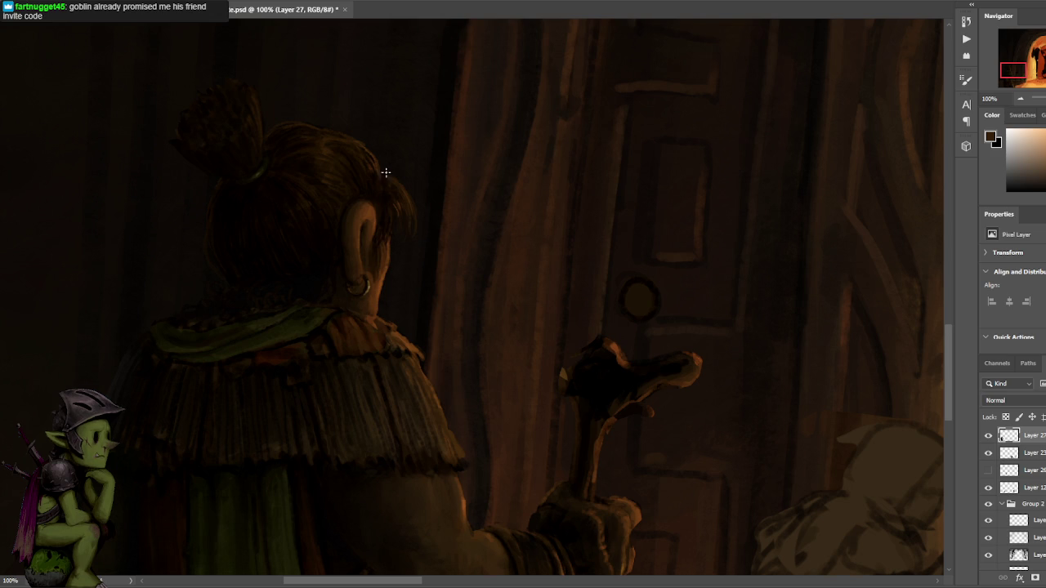
pyautogui.keyDown('alt'); pyautogui.click(369, 230); pyautogui.keyUp('alt')
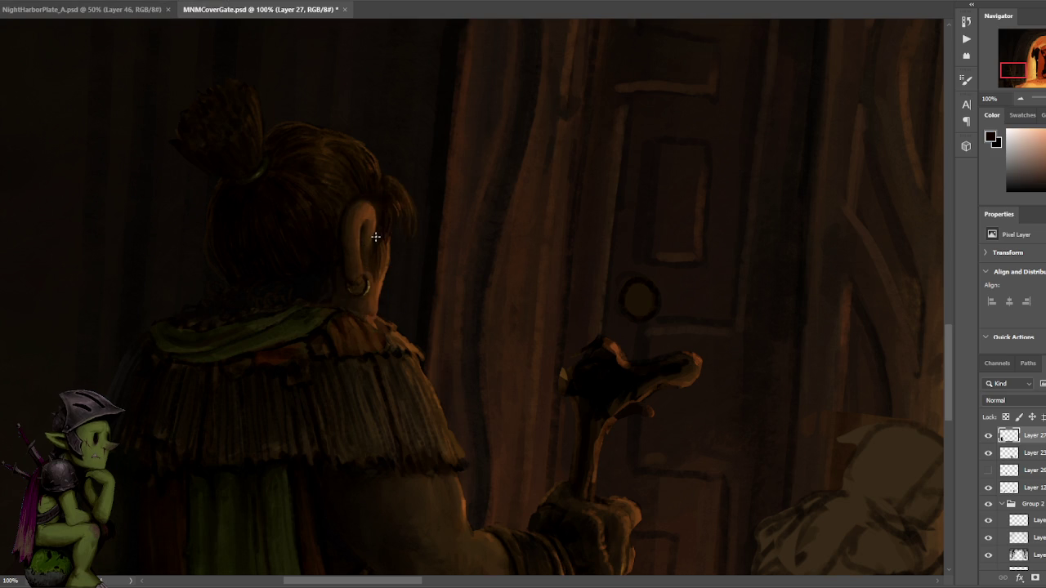
pyautogui.click(377, 236)
pyautogui.keyDown('alt'); pyautogui.click(369, 210); pyautogui.keyUp('alt')
pyautogui.keyDown('alt'); pyautogui.click(368, 219); pyautogui.keyUp('alt')
pyautogui.keyDown('alt'); pyautogui.click(362, 205); pyautogui.keyUp('alt')
pyautogui.keyDown('alt'); pyautogui.click(366, 203); pyautogui.keyUp('alt')
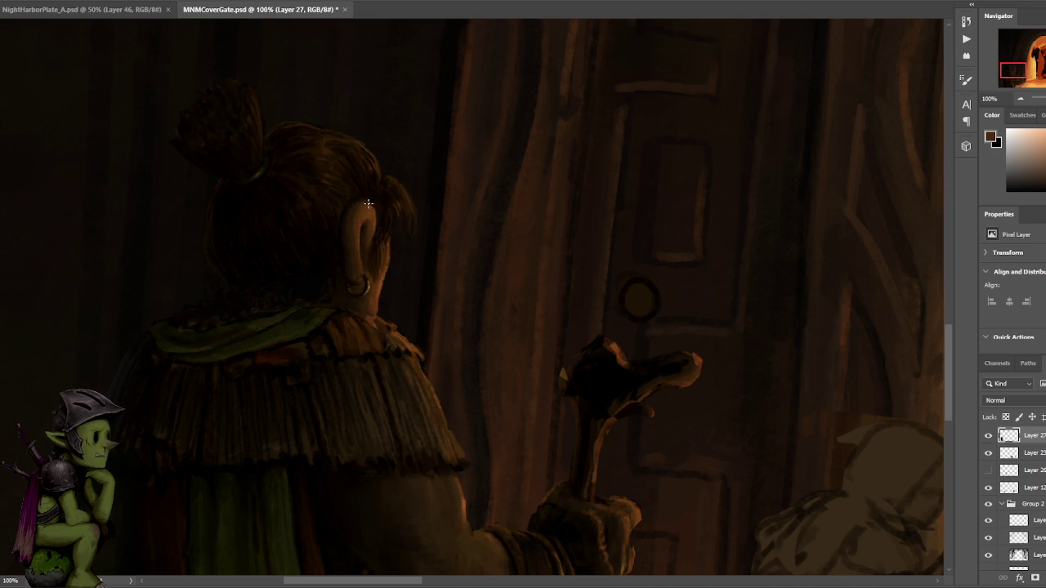
pyautogui.keyDown('alt'); pyautogui.click(376, 201); pyautogui.keyUp('alt')
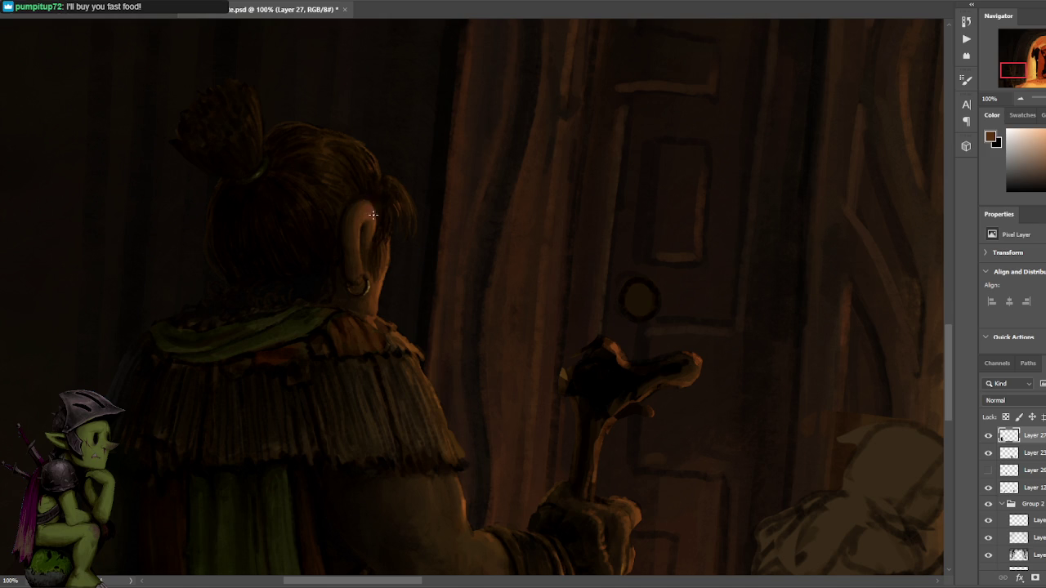
pyautogui.keyDown('alt'); pyautogui.click(365, 220); pyautogui.keyUp('alt')
pyautogui.keyDown('alt'); pyautogui.click(373, 211); pyautogui.keyUp('alt')
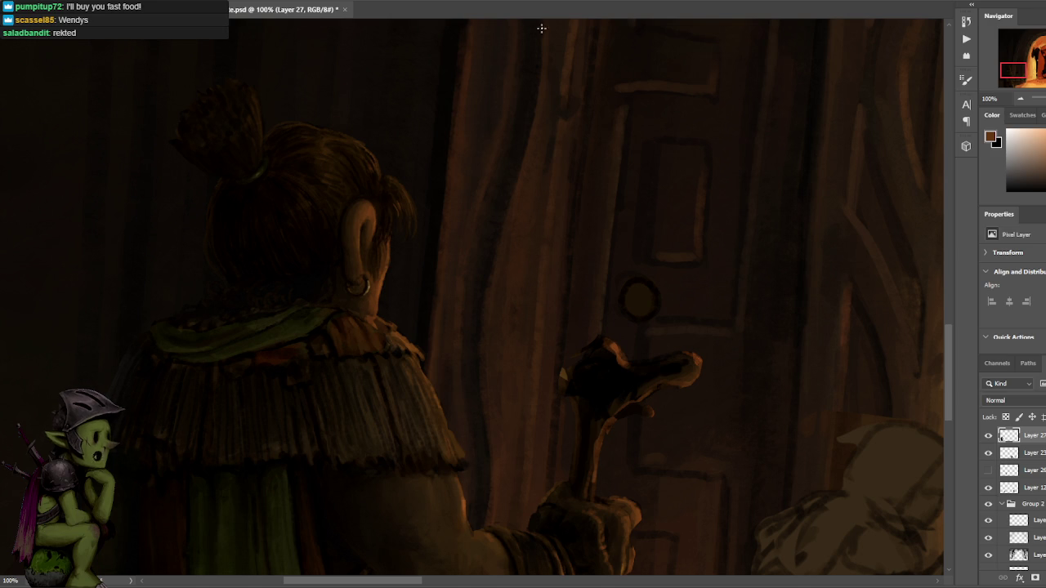
# Paint strands along the top of the hair using sampled near-black and dark red-brown tones.
pyautogui.keyDown('alt'); pyautogui.click(389, 185); pyautogui.keyUp('alt')
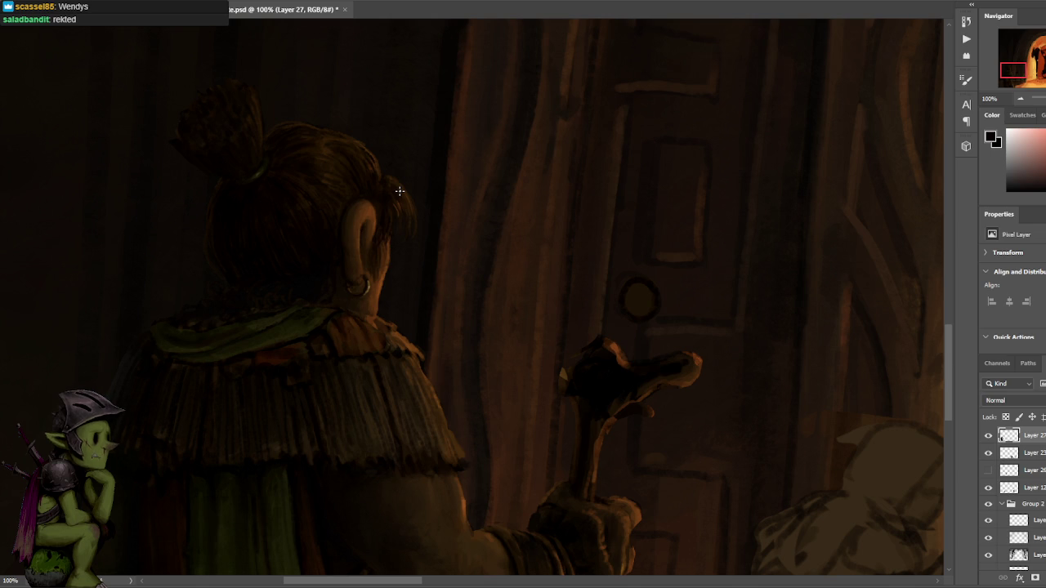
pyautogui.keyDown('alt'); pyautogui.click(370, 164); pyautogui.keyUp('alt')
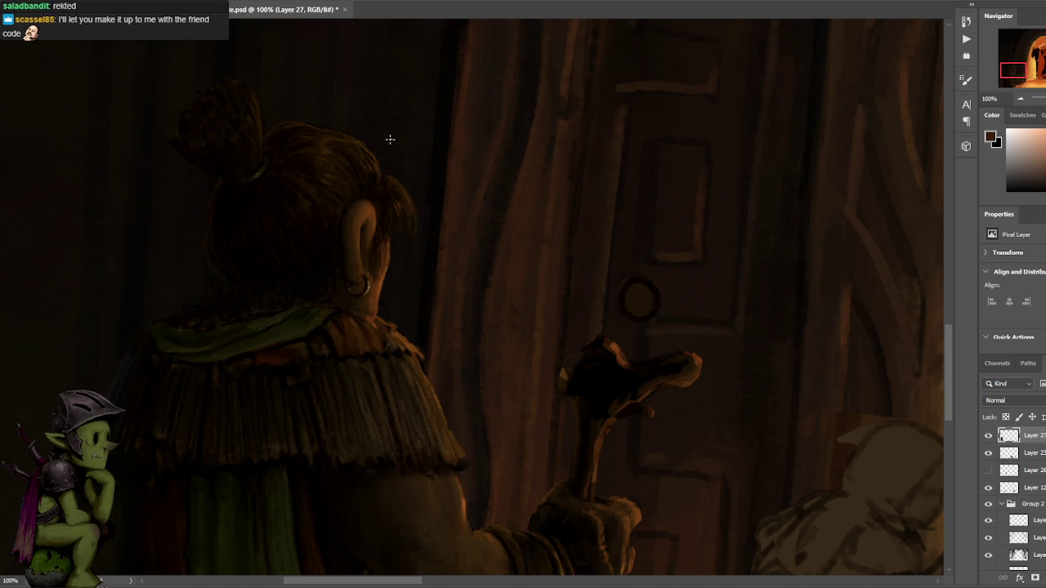
pyautogui.keyDown('alt'); pyautogui.click(389, 201); pyautogui.keyUp('alt')
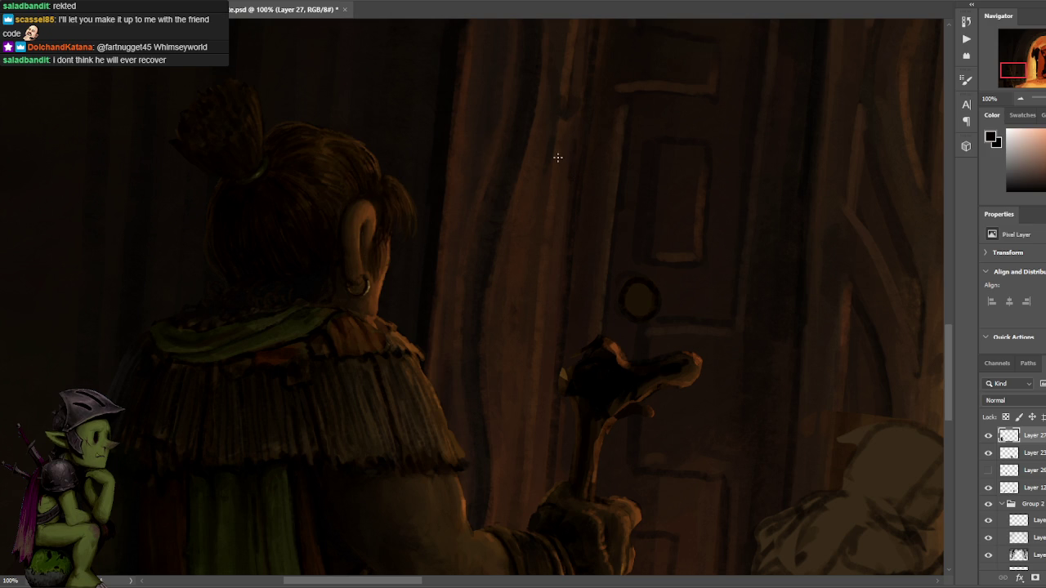
pyautogui.keyDown('alt'); pyautogui.click(393, 206); pyautogui.keyUp('alt')
pyautogui.keyDown('alt'); pyautogui.click(384, 194); pyautogui.keyUp('alt')
pyautogui.keyDown('alt'); pyautogui.click(305, 230); pyautogui.keyUp('alt')
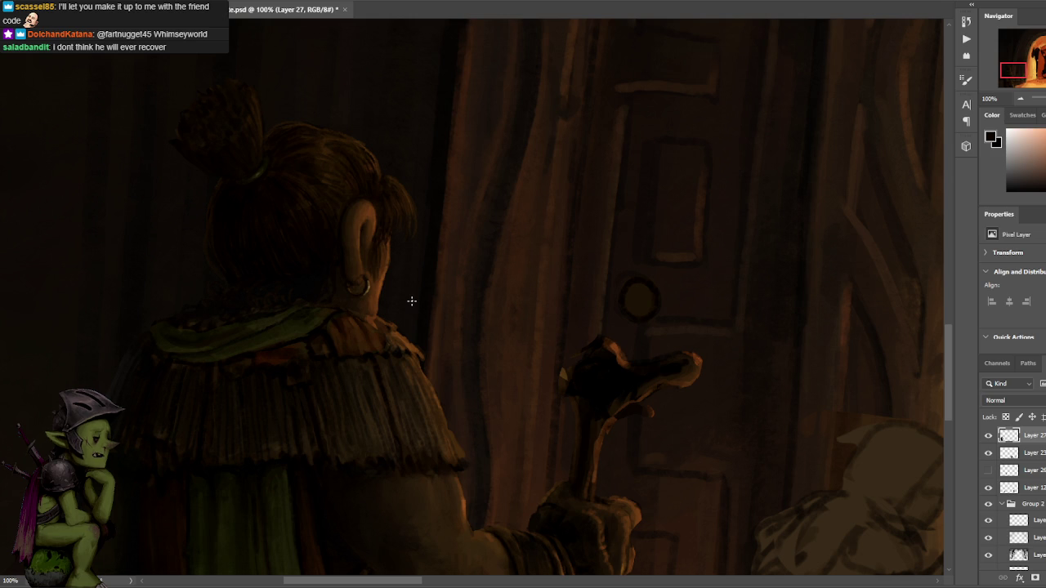
pyautogui.keyDown('alt'); pyautogui.click(335, 145); pyautogui.keyUp('alt')
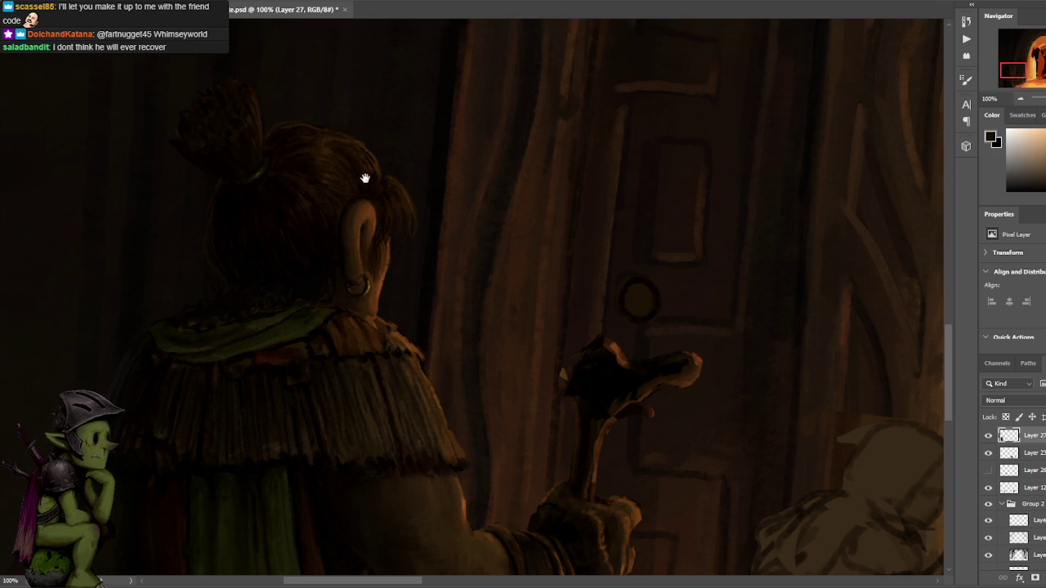
pyautogui.moveTo(433, 172); pyautogui.dragTo(504, 212)
pyautogui.keyDown('alt'); pyautogui.click(375, 180); pyautogui.keyUp('alt')
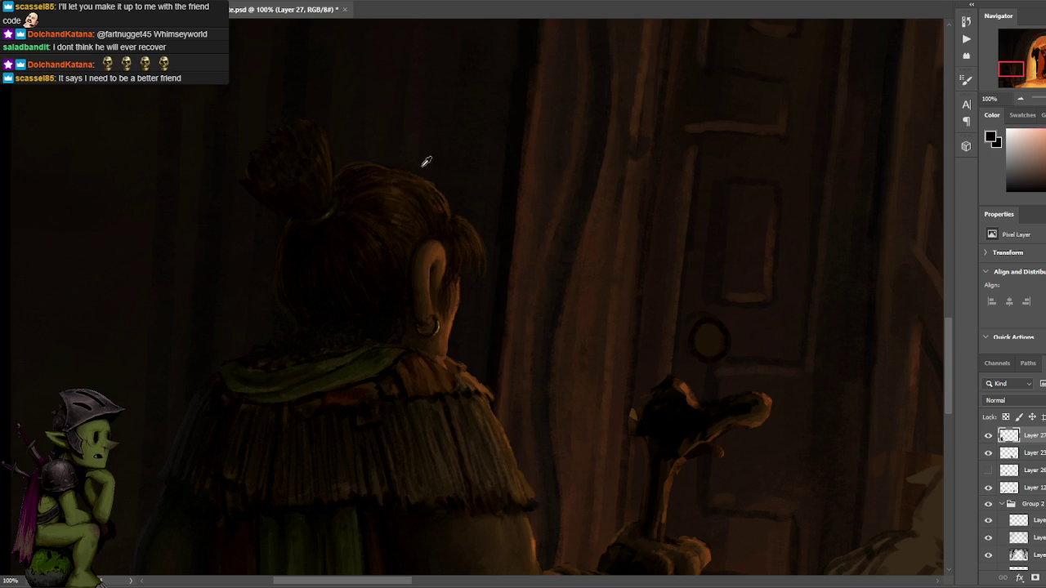
# Sample near-black and dark brown from the hair bun to darken the shadow beside the door.
pyautogui.moveTo(432, 172); pyautogui.dragTo(487, 193)
pyautogui.click(495, 219)
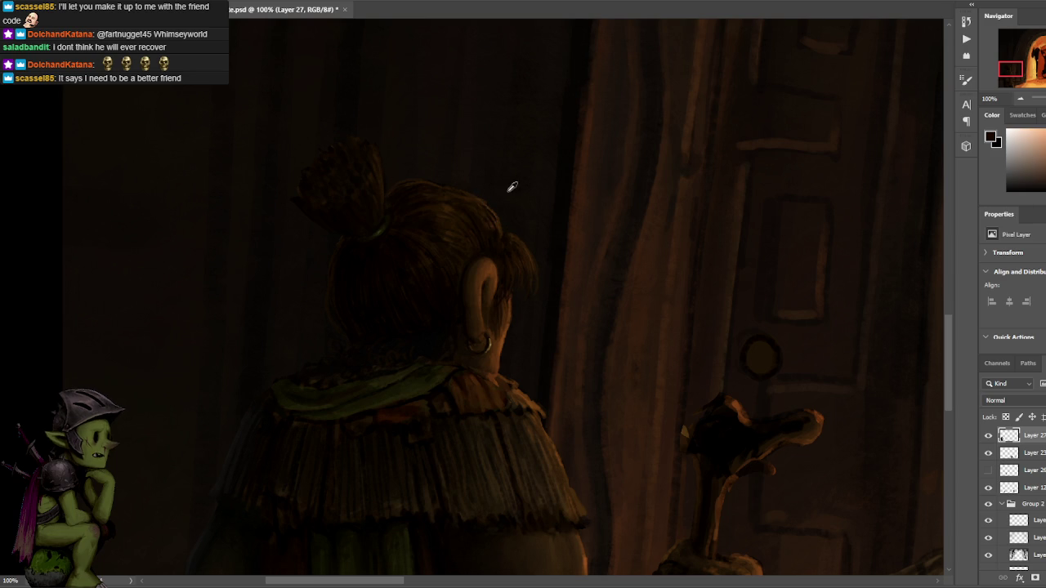
pyautogui.click(495, 221)
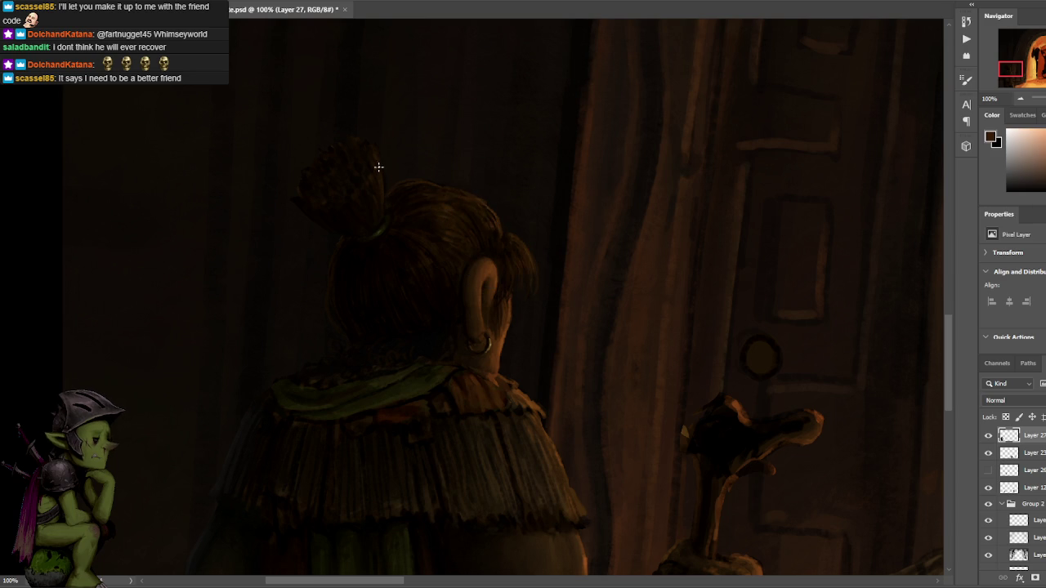
pyautogui.click(498, 223)
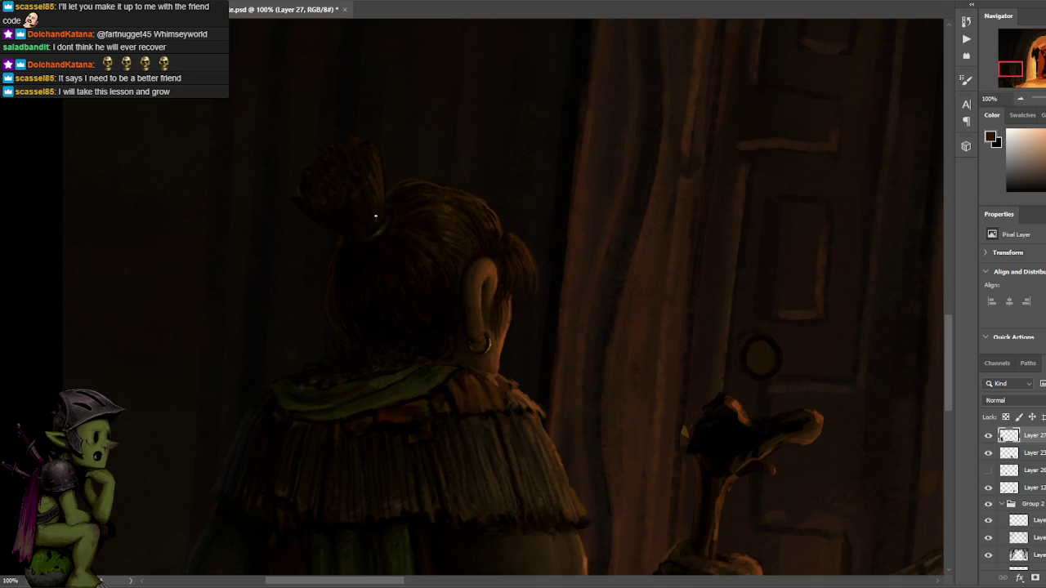
pyautogui.click(366, 154)
pyautogui.keyDown('alt'); pyautogui.click(490, 217); pyautogui.keyUp('alt')
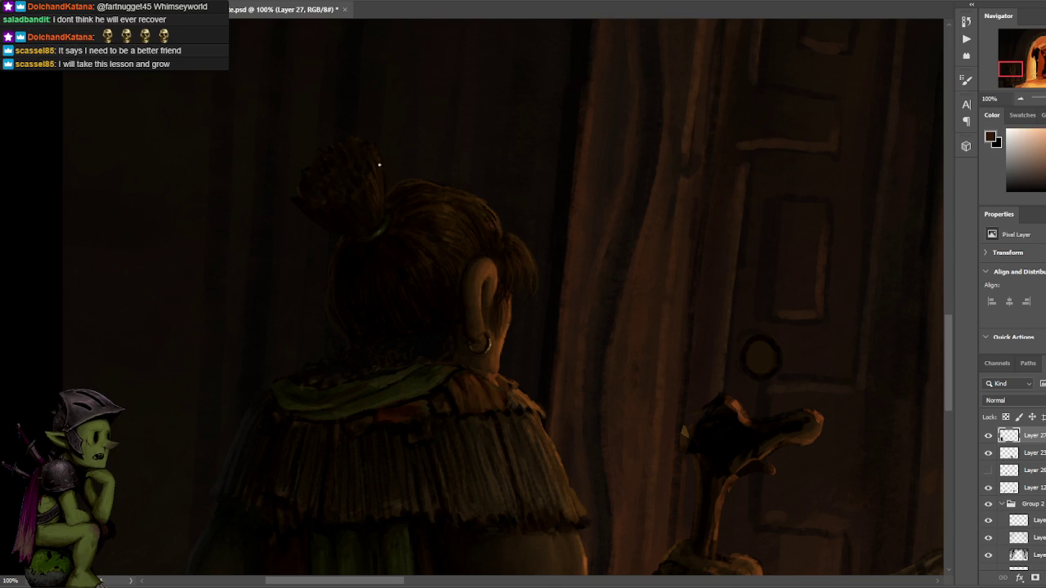
pyautogui.keyDown('alt'); pyautogui.click(376, 209); pyautogui.keyUp('alt')
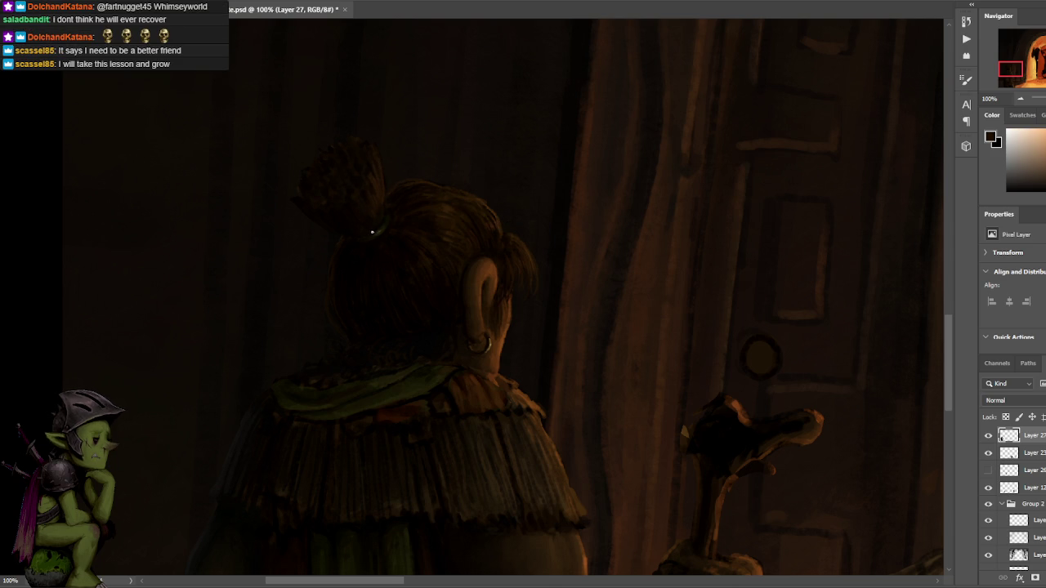
pyautogui.keyDown('alt'); pyautogui.click(374, 206); pyautogui.keyUp('alt')
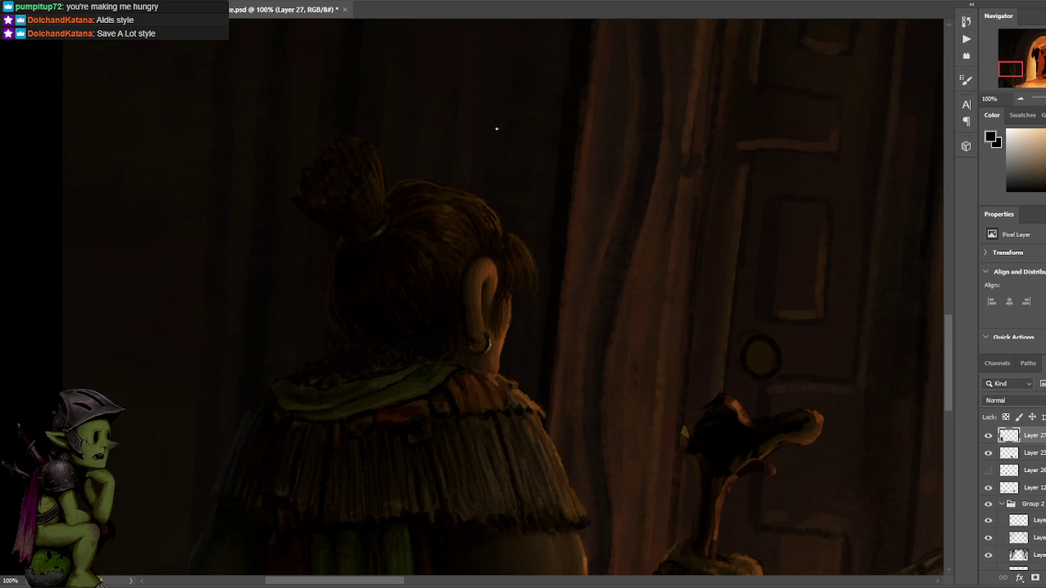
# Sample reddish and dark brown hair tones, the scarf's green and an orange-brown near the collar.
pyautogui.keyDown('alt'); pyautogui.click(441, 285); pyautogui.keyUp('alt')
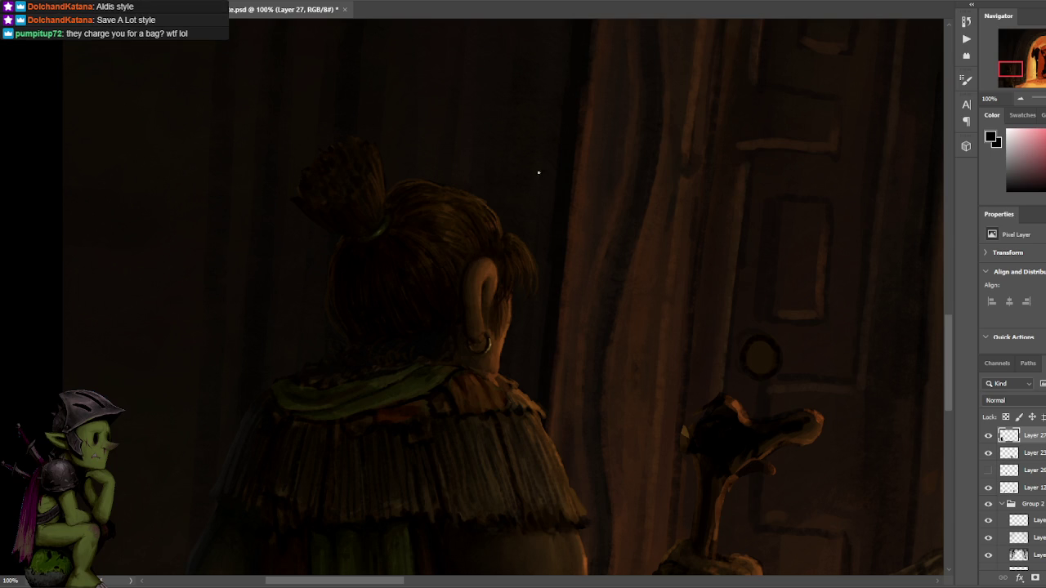
pyautogui.keyDown('alt'); pyautogui.click(528, 244); pyautogui.keyUp('alt')
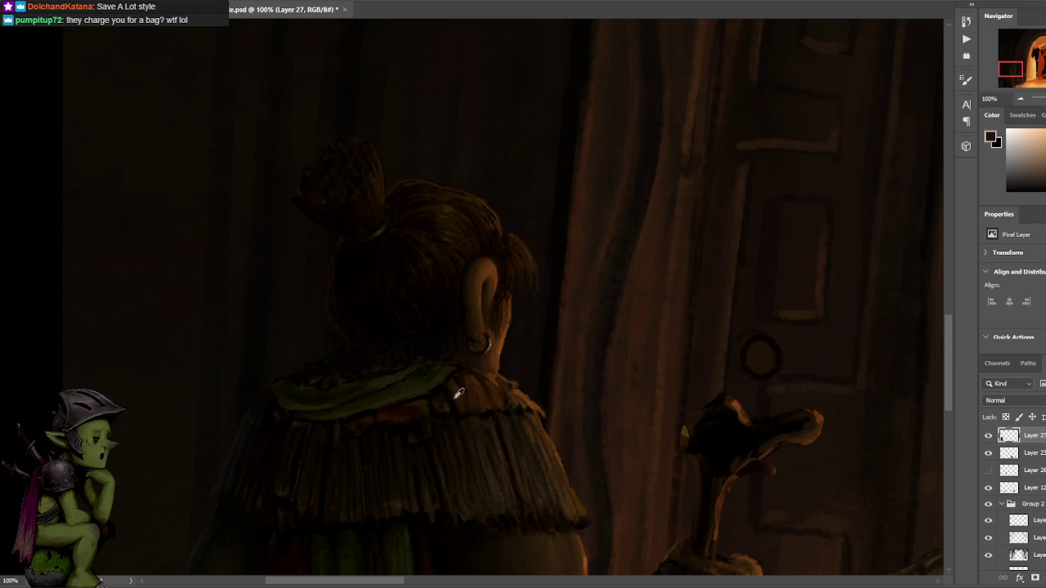
pyautogui.keyDown('alt'); pyautogui.click(446, 387); pyautogui.keyUp('alt')
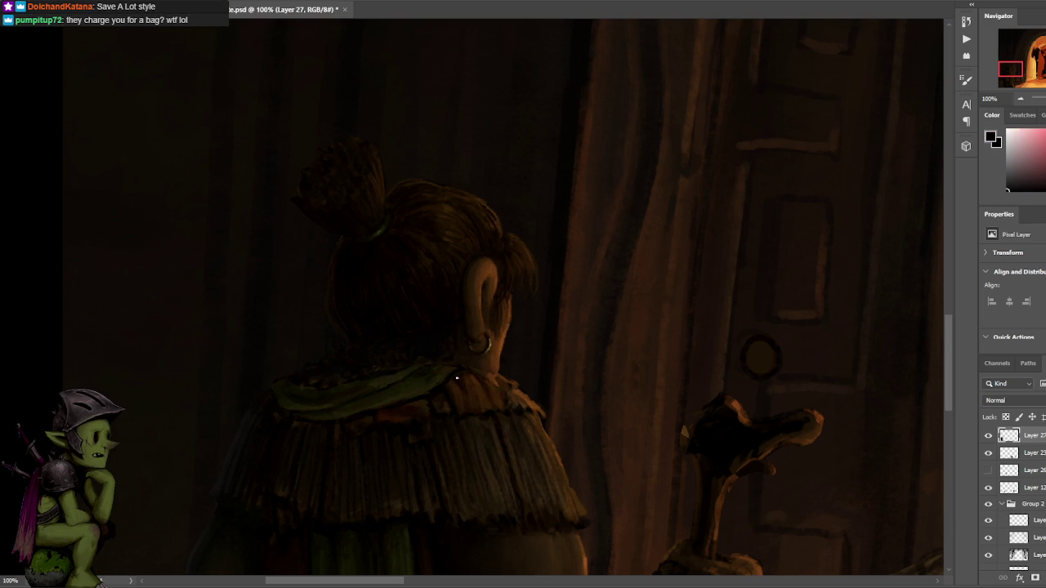
pyautogui.keyDown('alt'); pyautogui.click(442, 377); pyautogui.keyUp('alt')
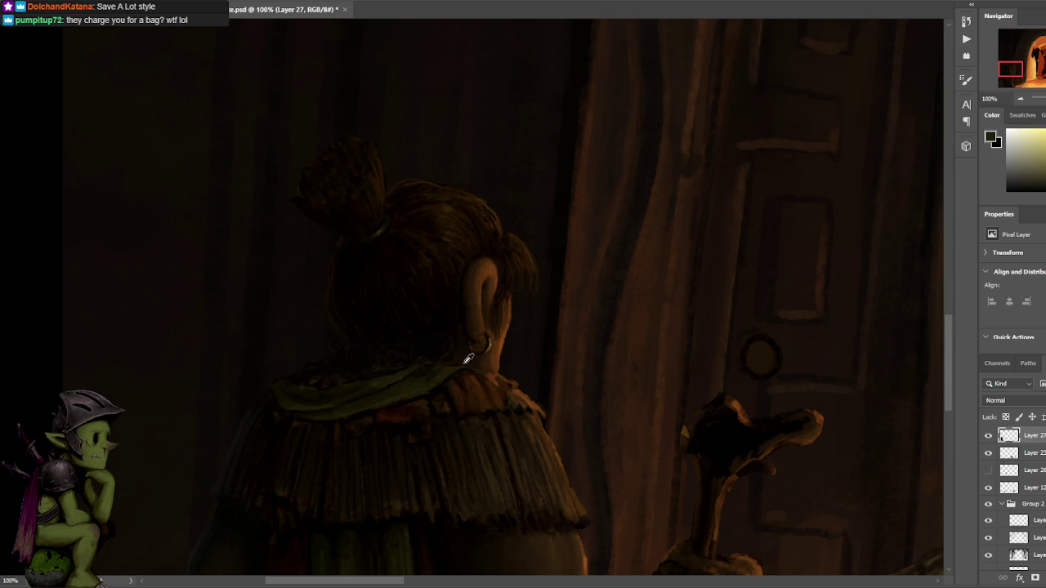
pyautogui.keyDown('alt'); pyautogui.click(456, 367); pyautogui.keyUp('alt')
pyautogui.keyDown('alt'); pyautogui.click(431, 377); pyautogui.keyUp('alt')
# Centre the scarf, switch to black, and darken it with sampled yellow-brown tones.
pyautogui.moveTo(439, 351); pyautogui.dragTo(515, 325)
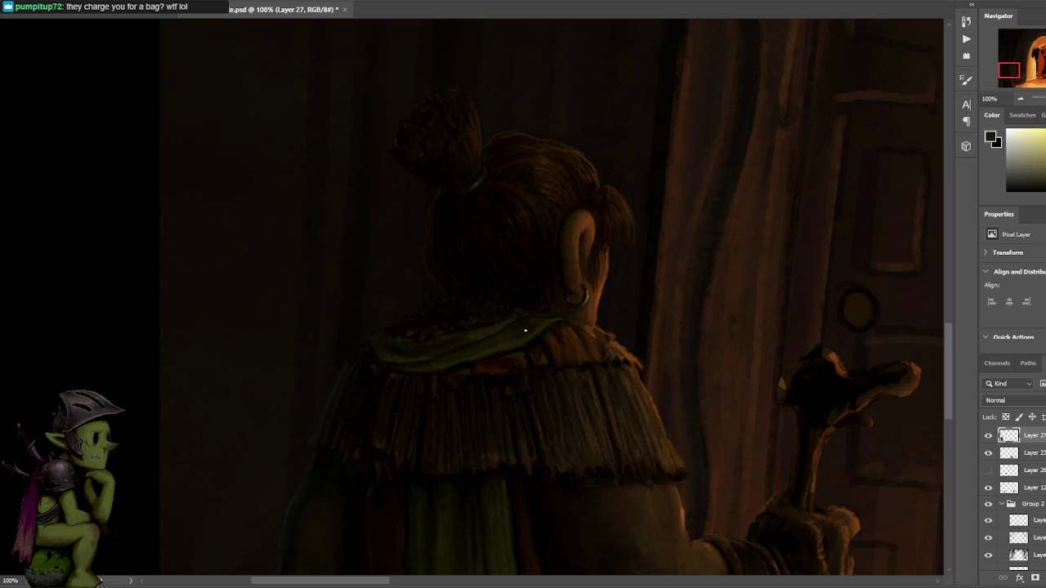
pyautogui.keyDown('alt'); pyautogui.click(481, 330); pyautogui.keyUp('alt')
pyautogui.keyDown('alt'); pyautogui.click(506, 343); pyautogui.keyUp('alt')
pyautogui.press('x')
pyautogui.keyDown('alt'); pyautogui.click(454, 327); pyautogui.keyUp('alt')
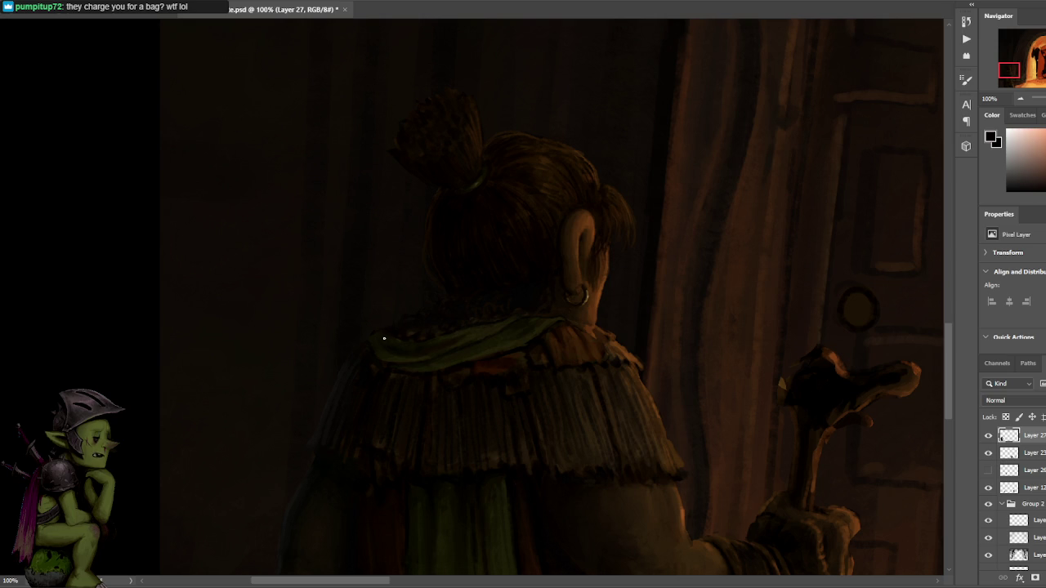
pyautogui.keyDown('alt'); pyautogui.click(469, 335); pyautogui.keyUp('alt')
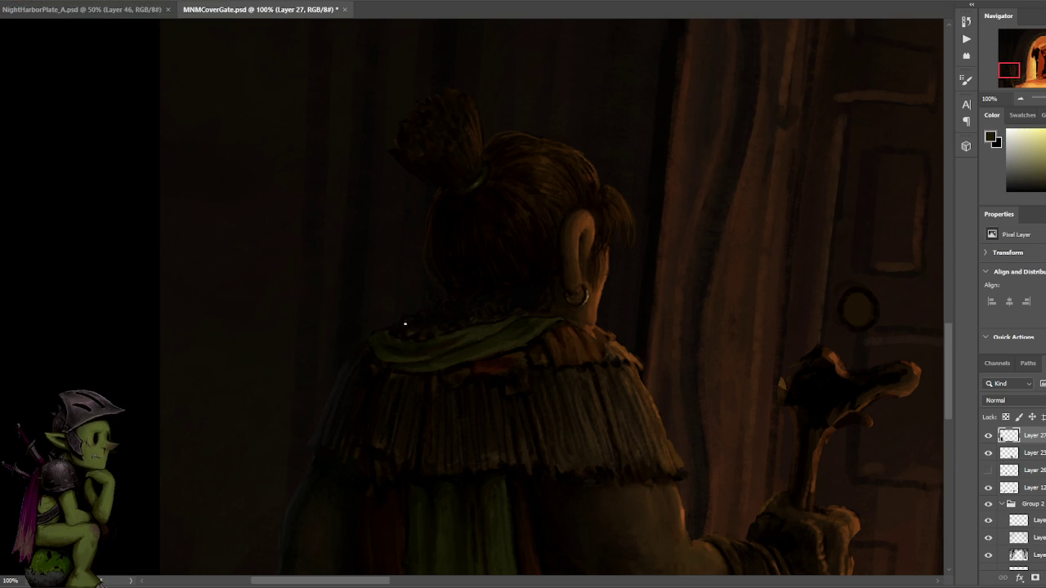
# Repaint the collar scarf with sampled reddish, yellow, orange-brown and pinkish-red tones.
pyautogui.keyDown('alt'); pyautogui.click(396, 329); pyautogui.keyUp('alt')
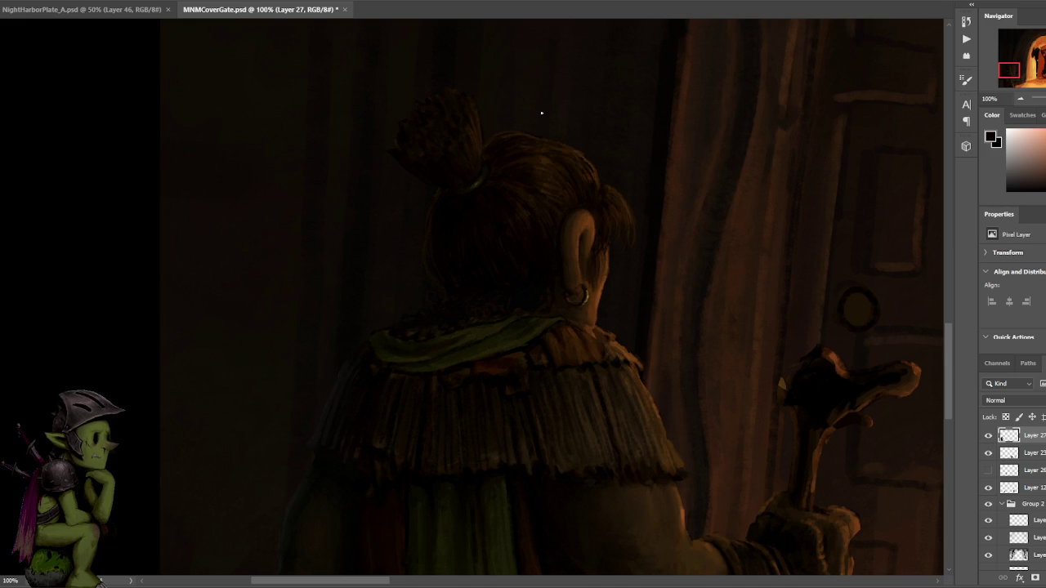
pyautogui.keyDown('alt'); pyautogui.click(410, 353); pyautogui.keyUp('alt')
pyautogui.keyDown('alt'); pyautogui.click(410, 350); pyautogui.keyUp('alt')
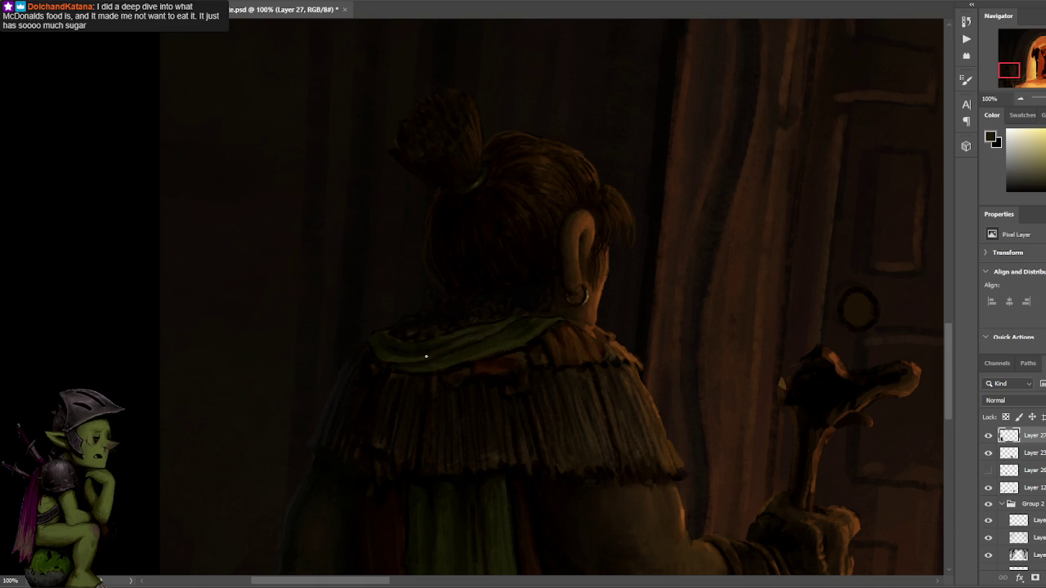
pyautogui.keyDown('alt'); pyautogui.click(445, 340); pyautogui.keyUp('alt')
pyautogui.keyDown('alt'); pyautogui.click(439, 345); pyautogui.keyUp('alt')
pyautogui.keyDown('alt'); pyautogui.click(519, 323); pyautogui.keyUp('alt')
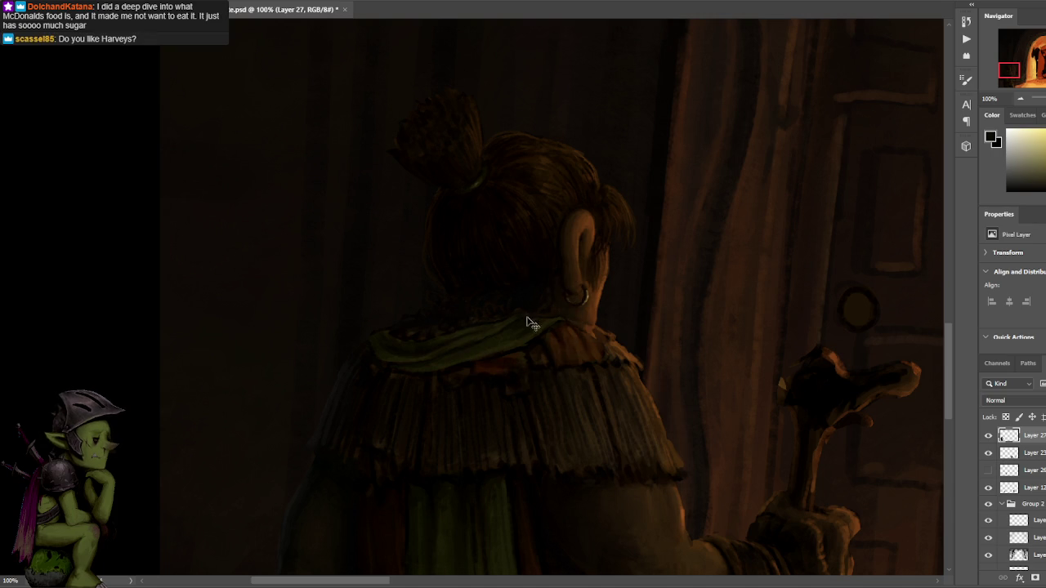
pyautogui.keyDown('alt'); pyautogui.click(530, 291); pyautogui.keyUp('alt')
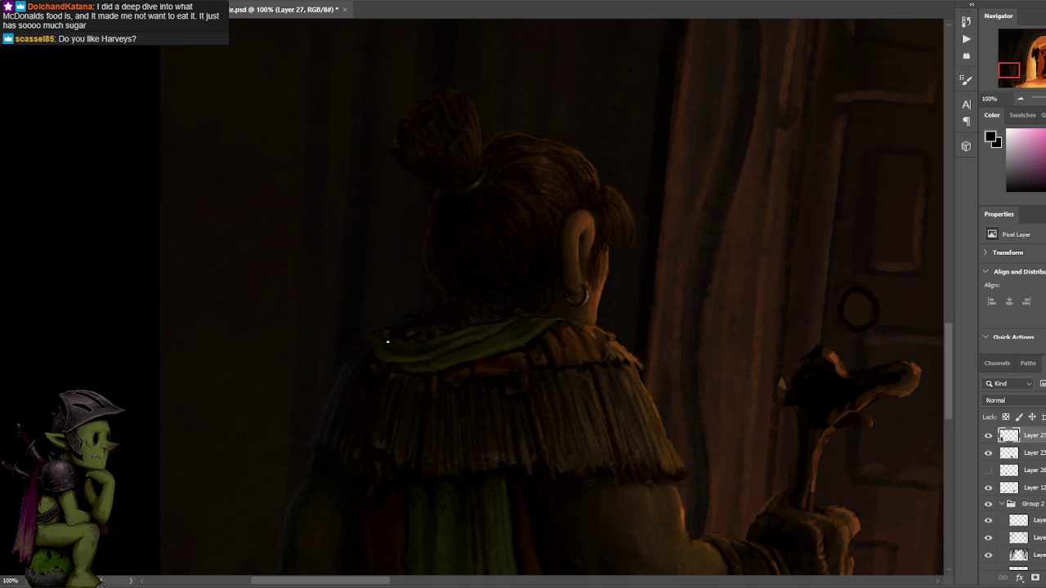
pyautogui.moveTo(635, 250); pyautogui.dragTo(609, 238)
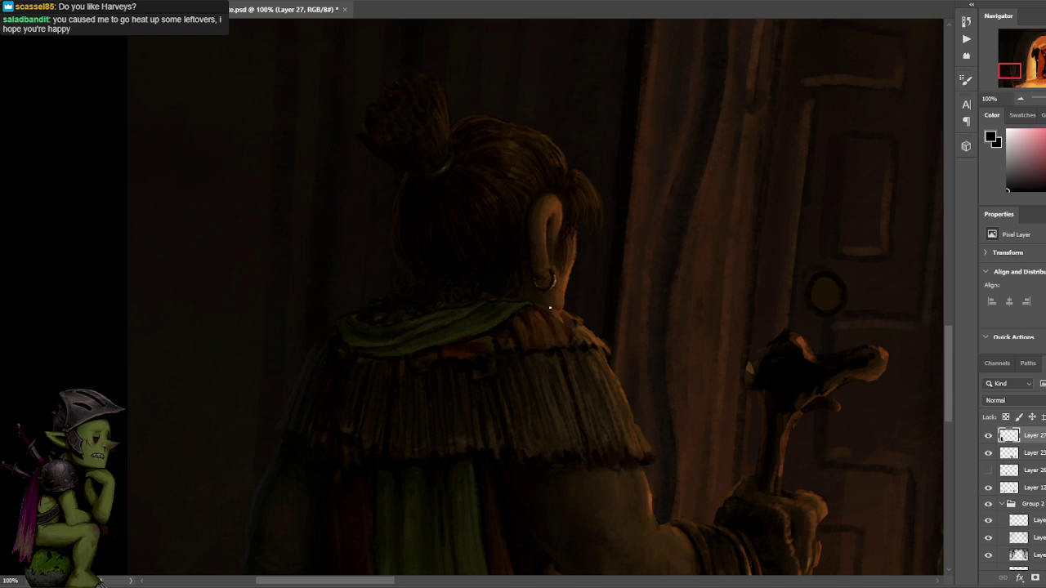
# Touch up the neck with sampled dark browns and near-black, then zoom out two levels.
pyautogui.keyDown('alt'); pyautogui.click(547, 332); pyautogui.keyUp('alt')
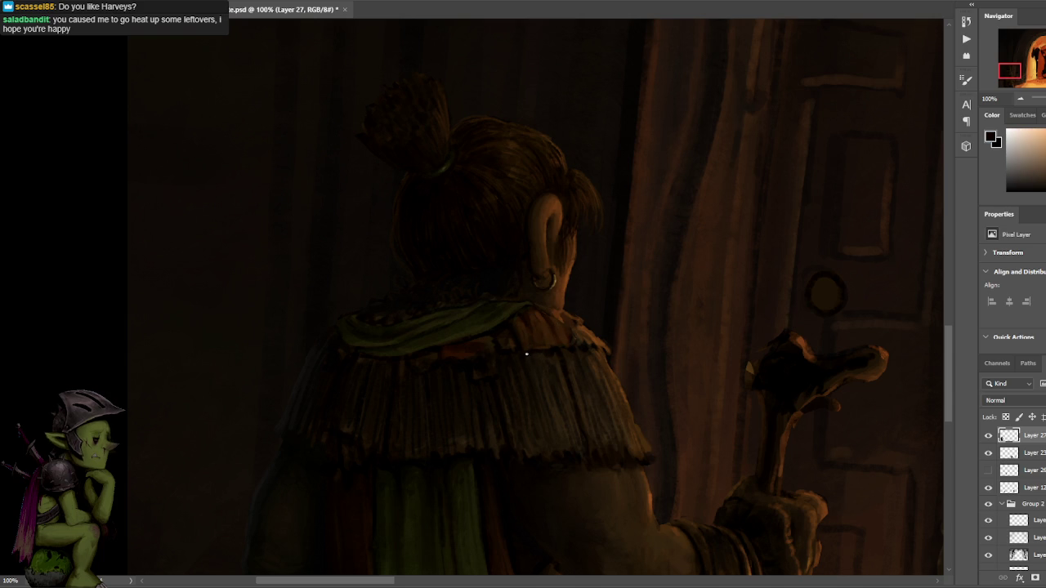
pyautogui.keyDown('alt'); pyautogui.click(525, 320); pyautogui.keyUp('alt')
pyautogui.keyDown('alt'); pyautogui.click(523, 313); pyautogui.keyUp('alt')
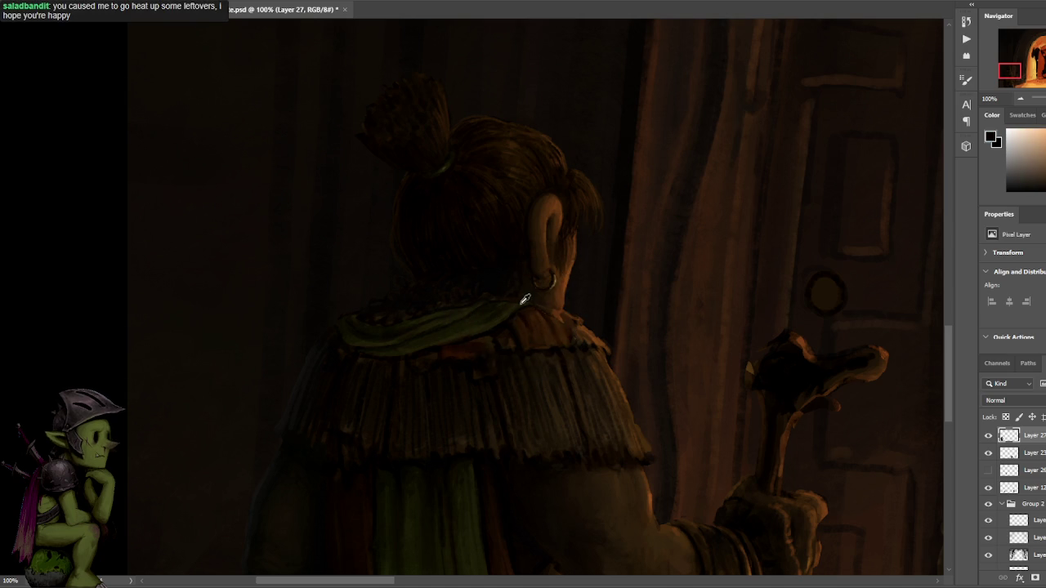
pyautogui.keyDown('alt'); pyautogui.click(509, 306); pyautogui.keyUp('alt')
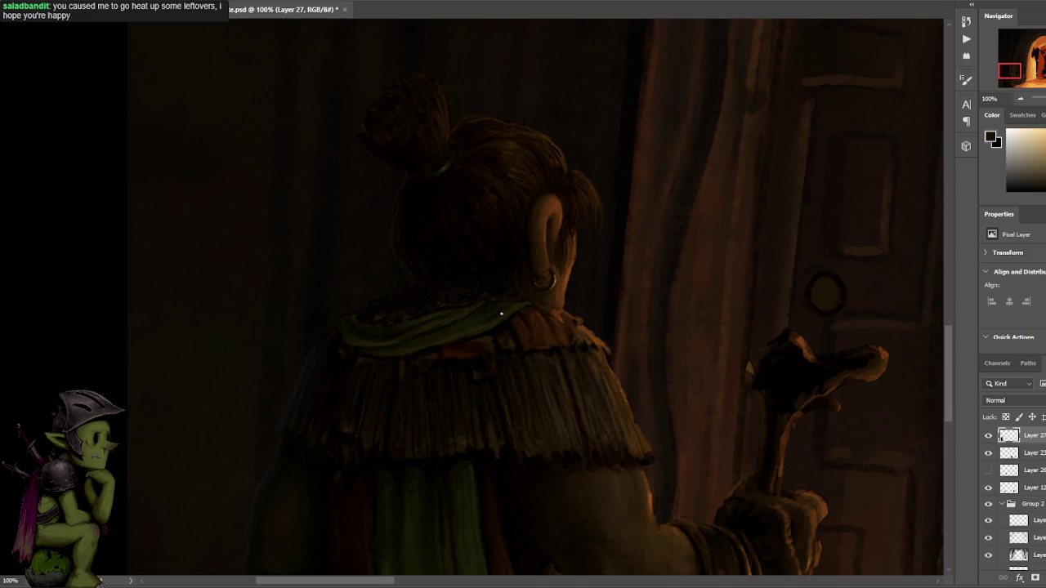
pyautogui.keyDown('alt'); pyautogui.click(497, 312); pyautogui.keyUp('alt')
pyautogui.keyDown('alt'); pyautogui.click(559, 319); pyautogui.keyUp('alt')
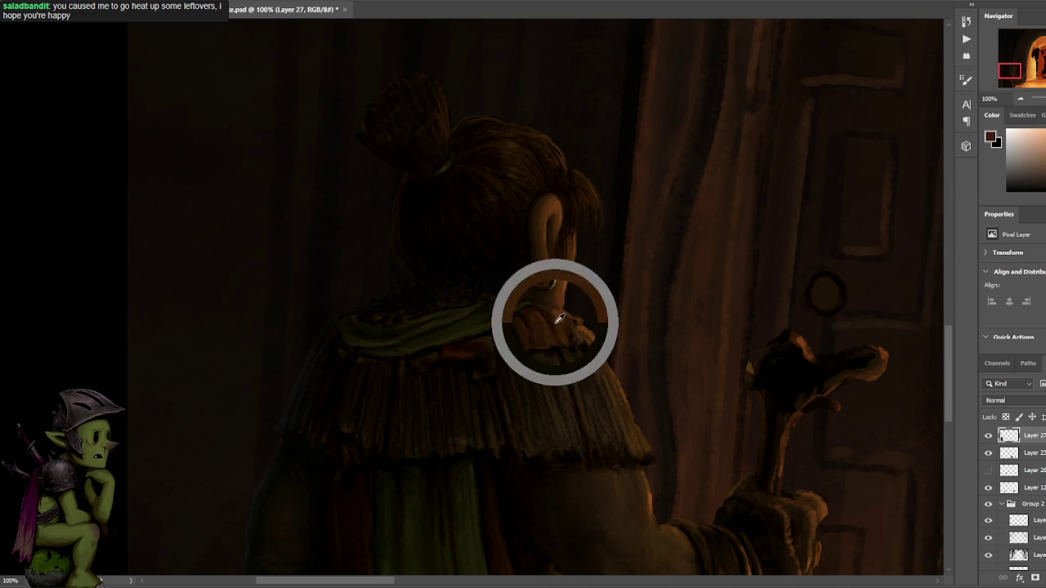
pyautogui.keyDown('alt'); pyautogui.click(564, 321); pyautogui.keyUp('alt')
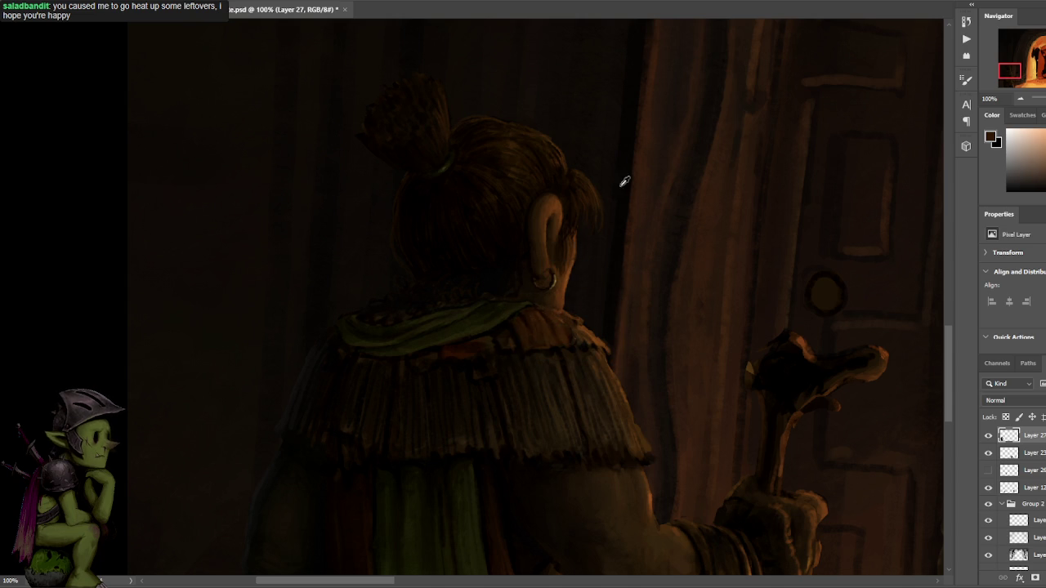
pyautogui.hotkey('ctrl', '-')
pyautogui.hotkey('ctrl', '-')
pyautogui.hotkey('ctrl', '-')
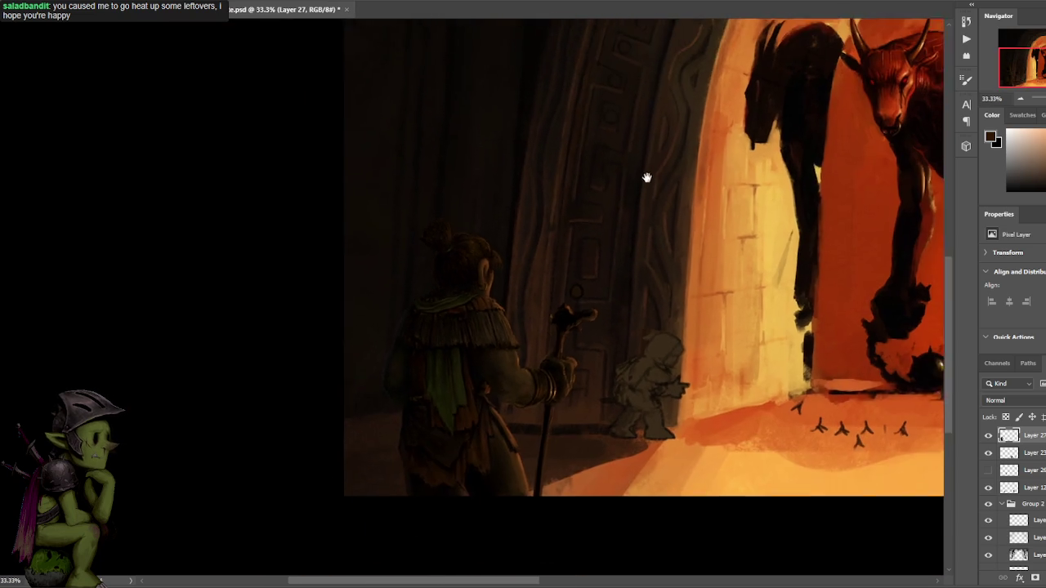
pyautogui.hotkey('ctrl', '-')
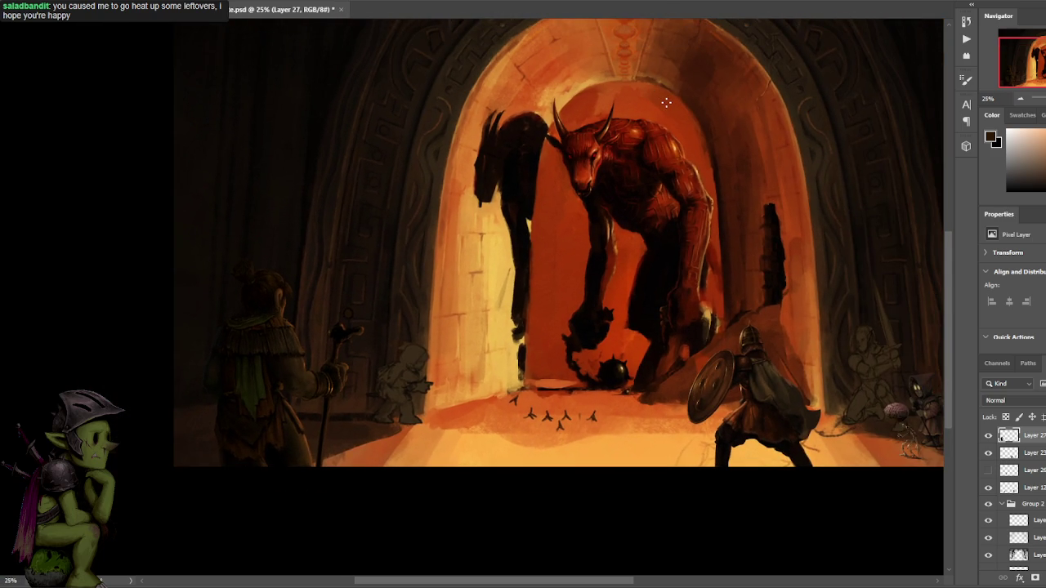
# Zoom in on the left side of the scene and enlarge the brush twice.
pyautogui.moveTo(521, 236); pyautogui.dragTo(605, 220)
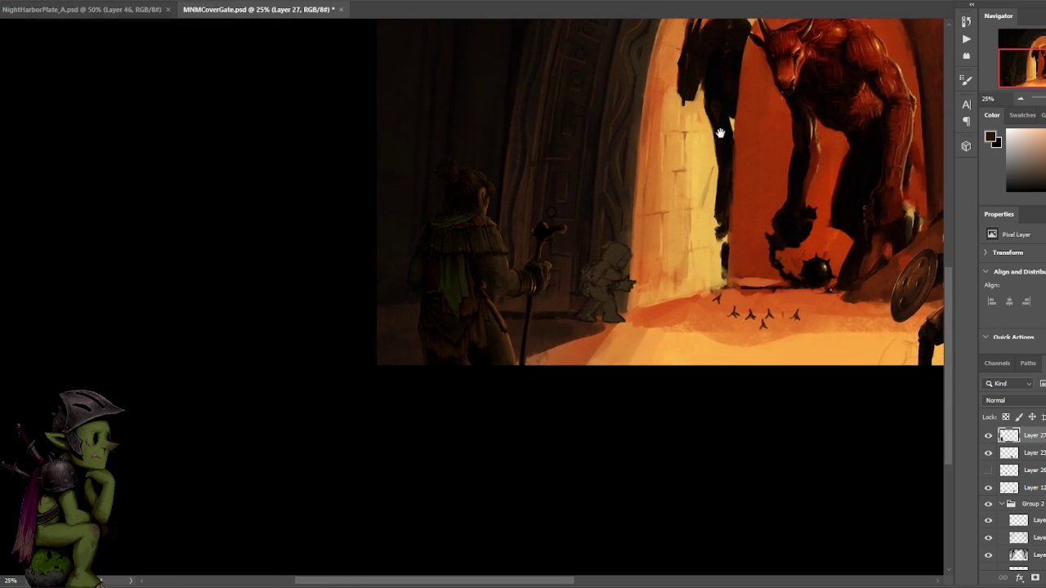
pyautogui.hotkey('ctrl', '+')
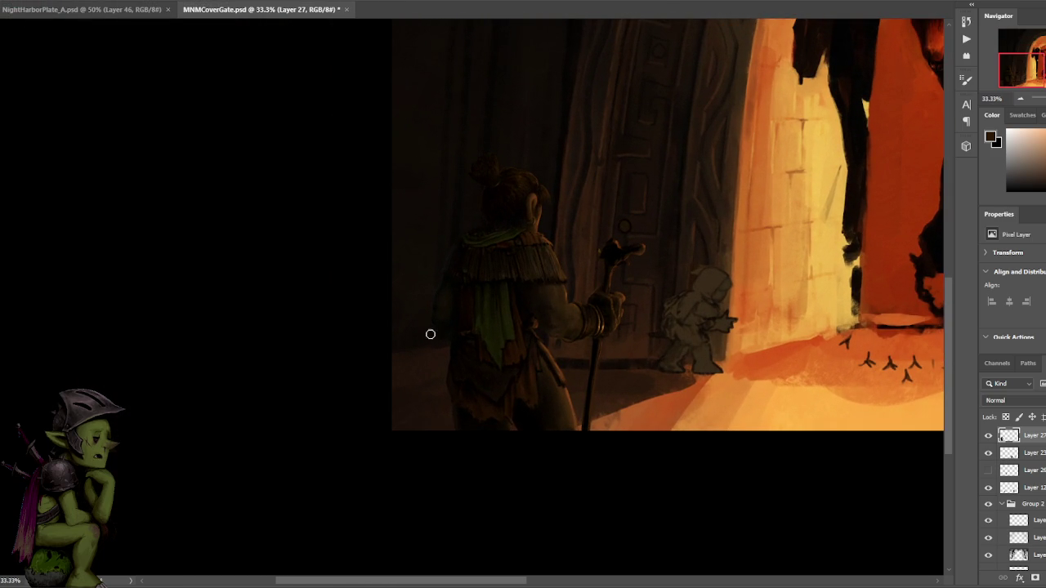
pyautogui.press(']')
pyautogui.press(']')
pyautogui.press(']')
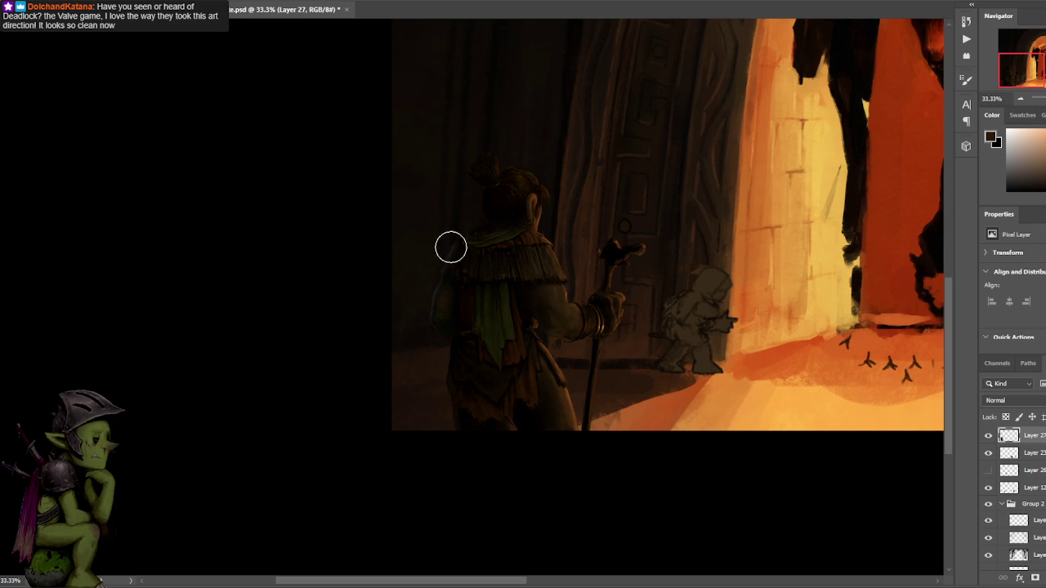
pyautogui.press(']')
pyautogui.press(']')
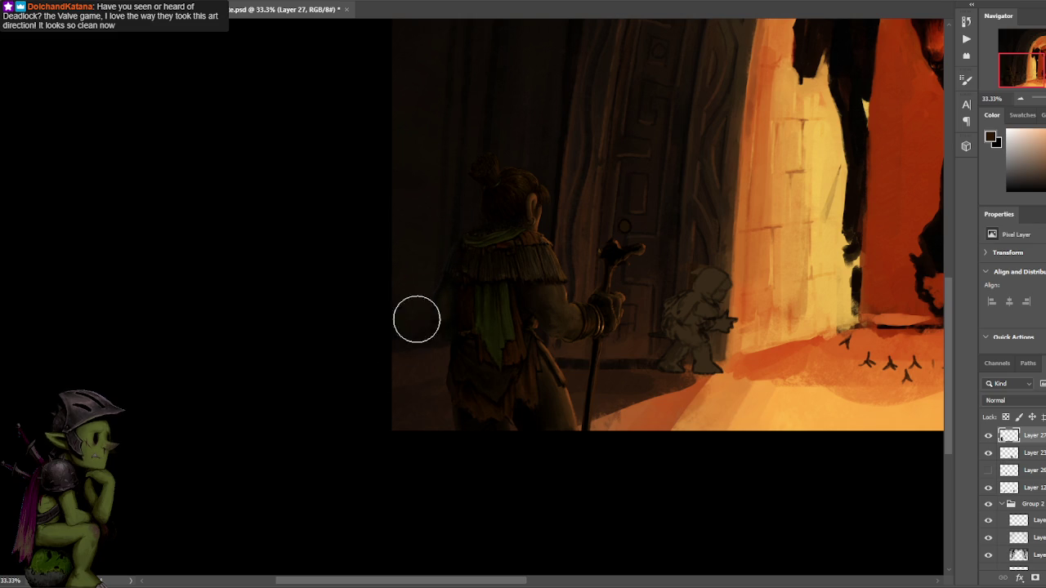
# Zoom out to 25% and pan so the whole painting, including the arch top, is framed.
pyautogui.moveTo(629, 94); pyautogui.dragTo(497, 136)
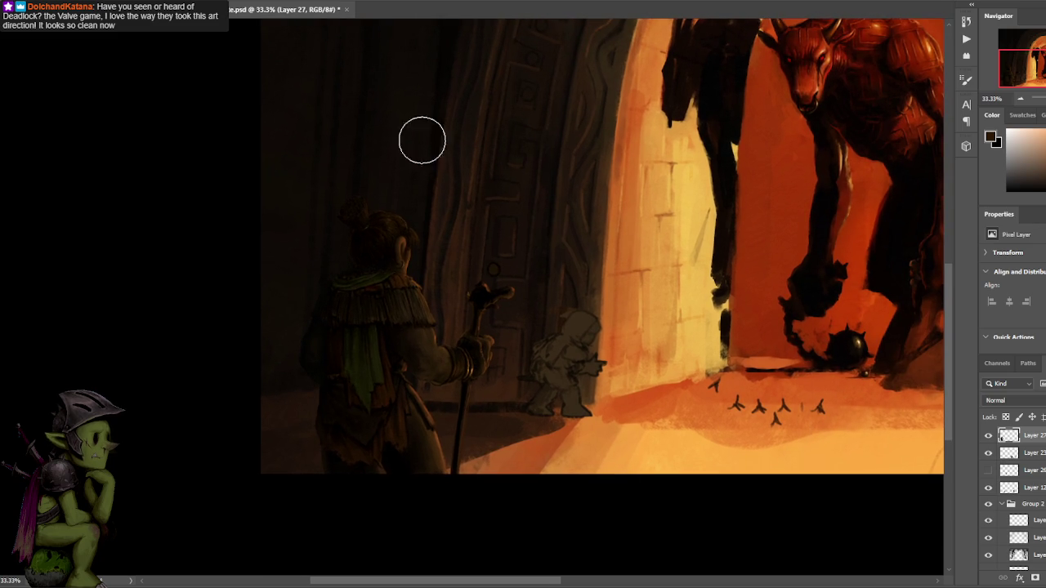
pyautogui.hotkey('ctrl', '-')
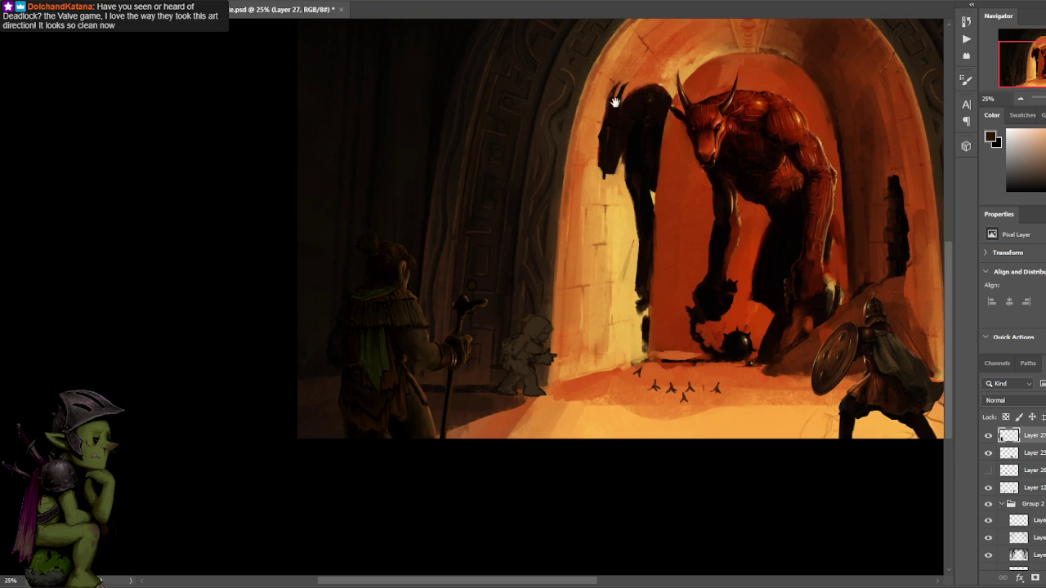
pyautogui.scroll(2, 618, 92)
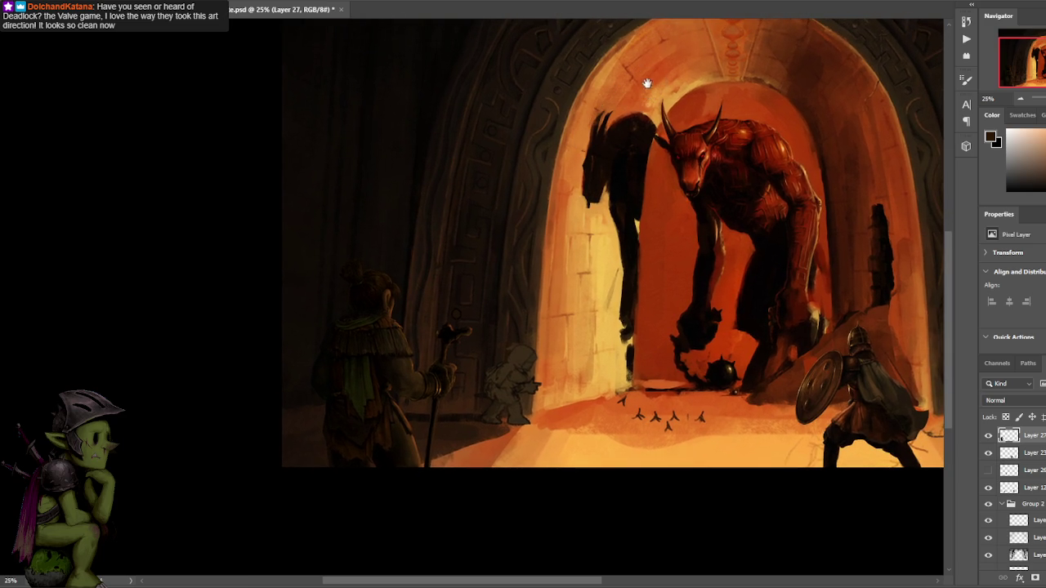
pyautogui.moveTo(647, 82); pyautogui.dragTo(575, 122)
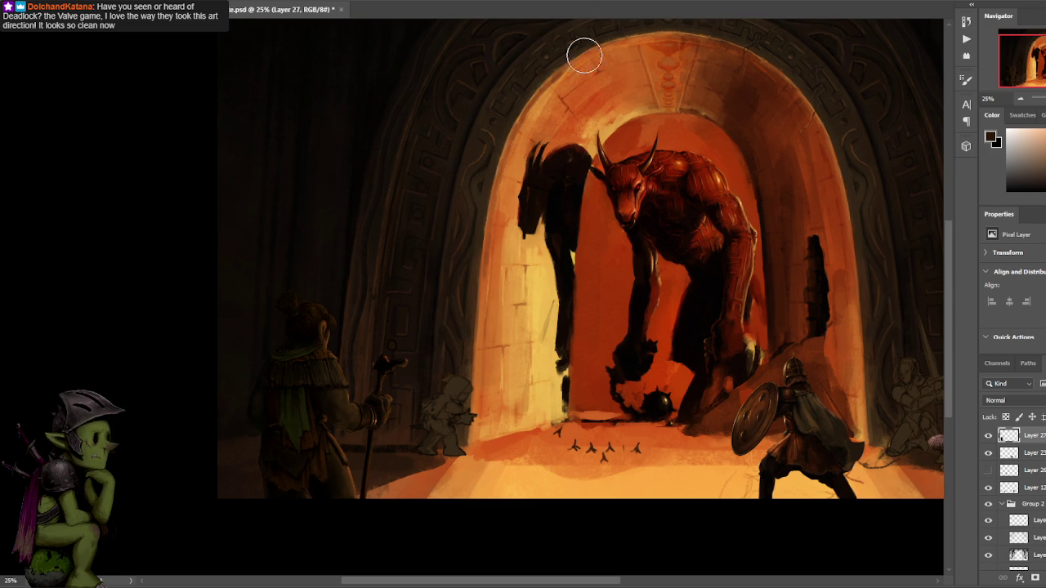
pyautogui.scroll(-2, 499, 149)
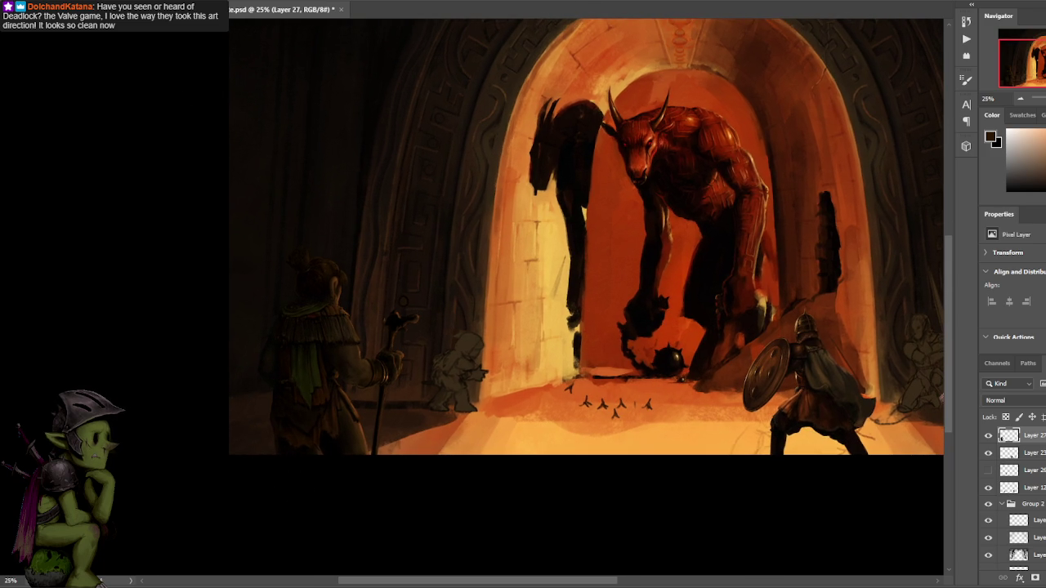
pyautogui.moveTo(423, 280); pyautogui.dragTo(417, 282)
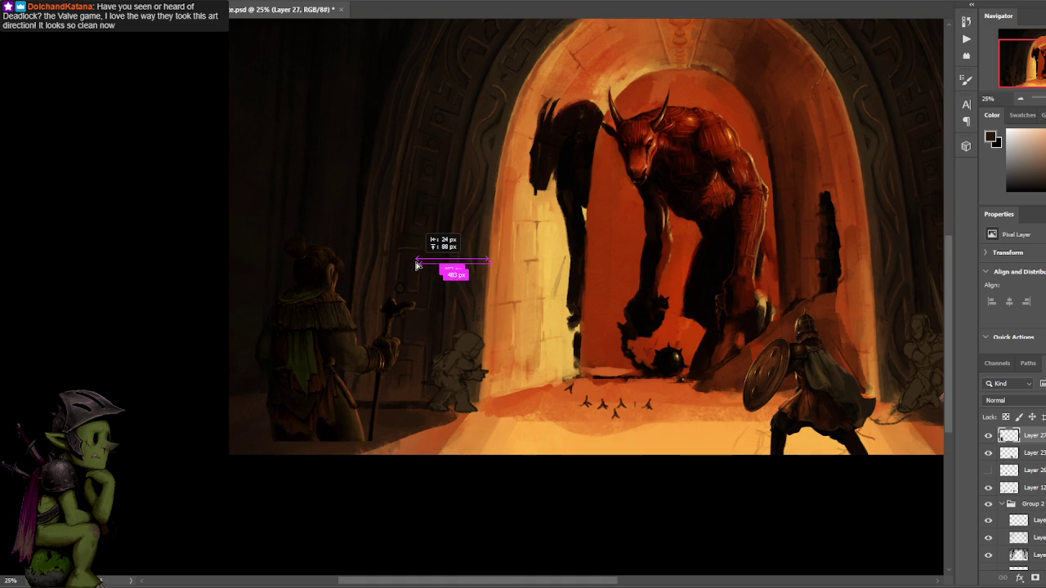
# Nudge the robed figure a few pixels left with the Move tool, then pan across the painting.
pyautogui.moveTo(417, 281); pyautogui.dragTo(426, 279)
pyautogui.moveTo(423, 242); pyautogui.dragTo(419, 242)
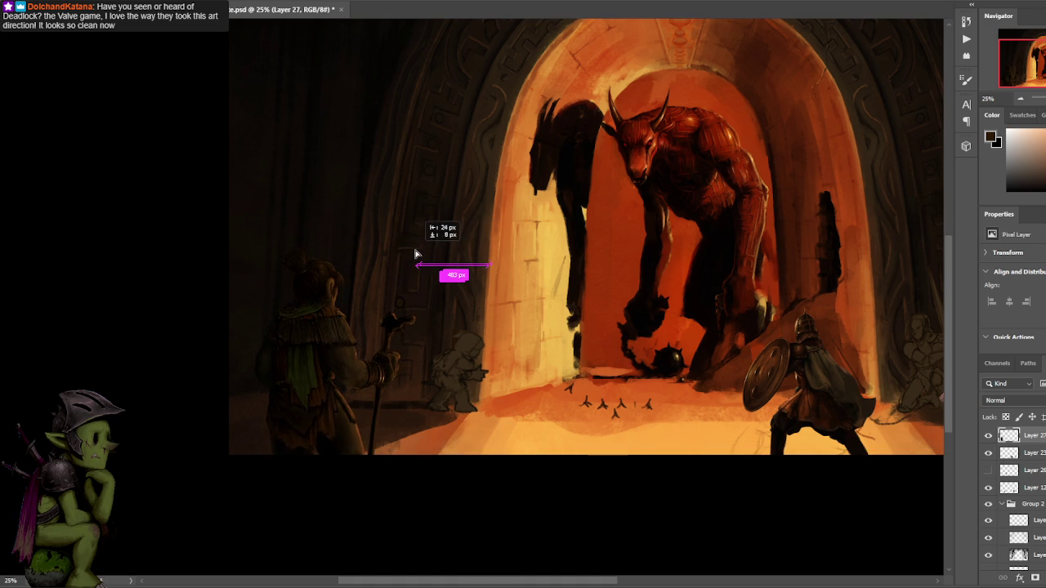
pyautogui.moveTo(625, 104); pyautogui.dragTo(434, 233)
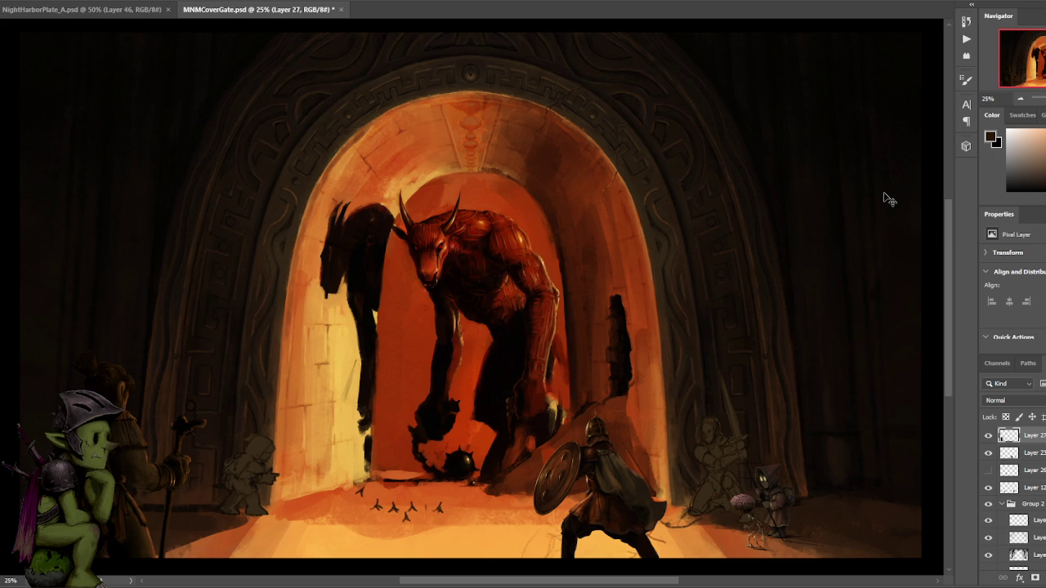
# Review the minotaur by zooming in and out, then save the painting.
pyautogui.press('space')
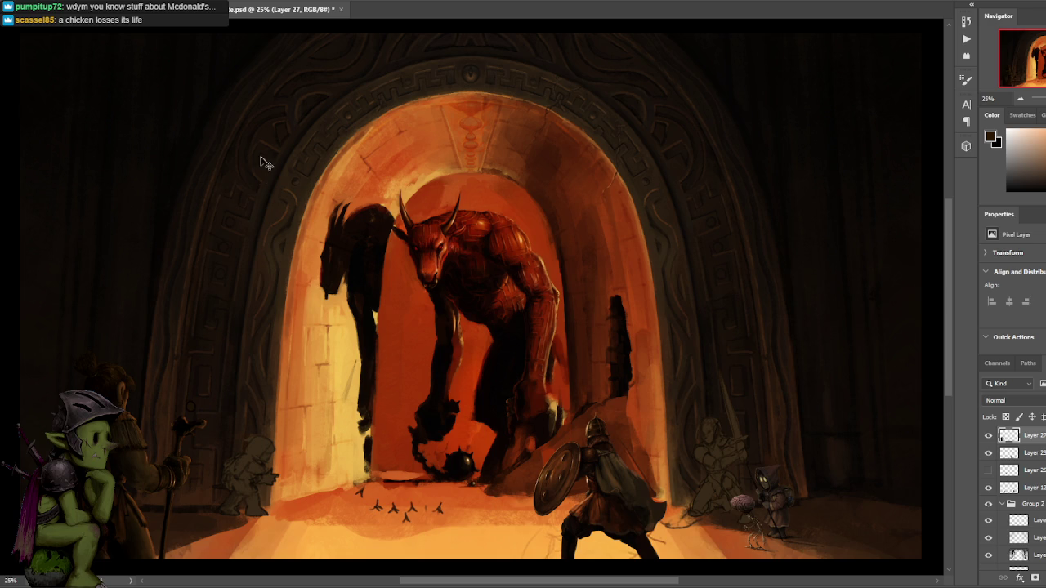
pyautogui.moveTo(434, 312); pyautogui.dragTo(434, 252)
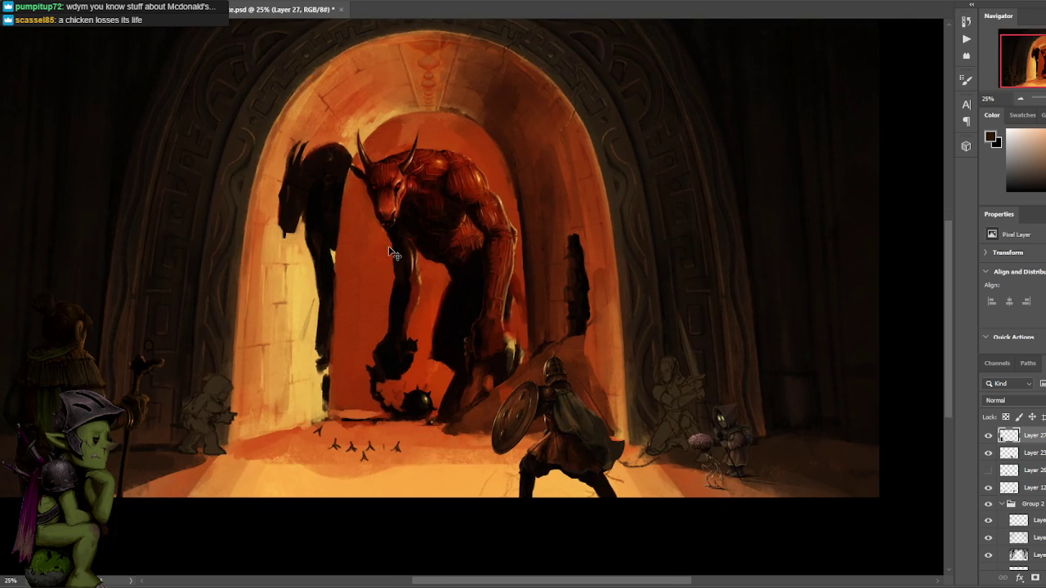
pyautogui.scroll(1, 589, 220)
pyautogui.scroll(-1, 588, 223)
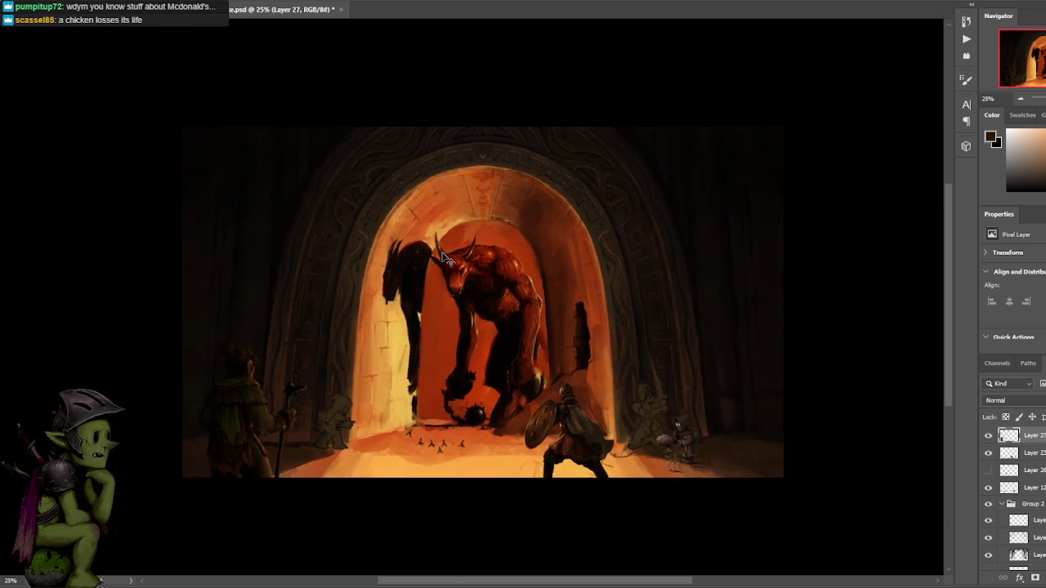
pyautogui.hotkey('ctrl', 's')
# Pan the view slightly and close the minotaur painting.
pyautogui.moveTo(383, 277); pyautogui.dragTo(393, 262)
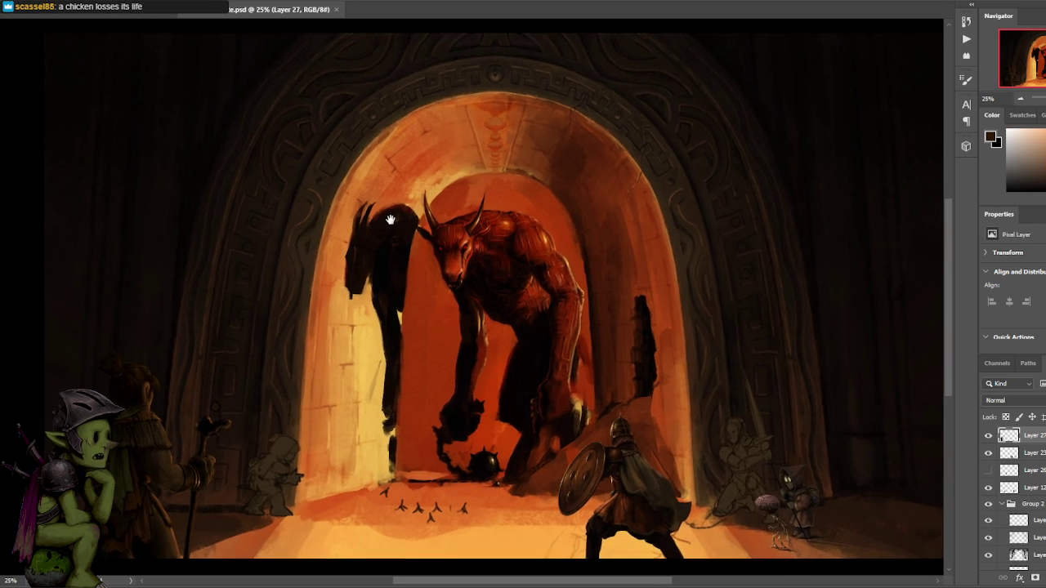
pyautogui.moveTo(399, 195)
pyautogui.mouseDown()
pyautogui.moveTo(374, 237)
pyautogui.moveTo(376, 219)
pyautogui.mouseUp()
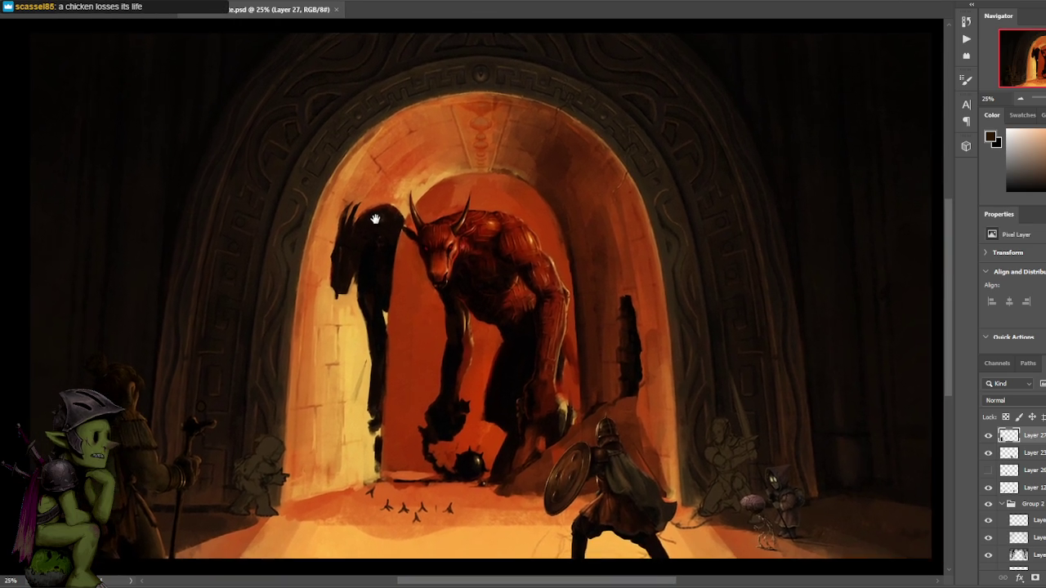
pyautogui.click(336, 9)
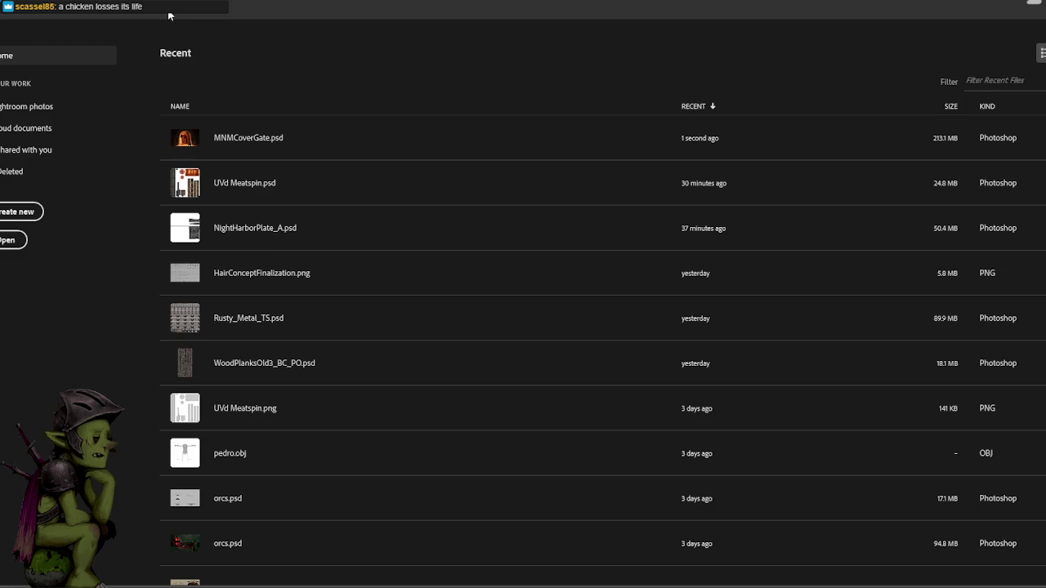
# Close the carved vine and leaf texture sheet document.
pyautogui.click(172, 16)
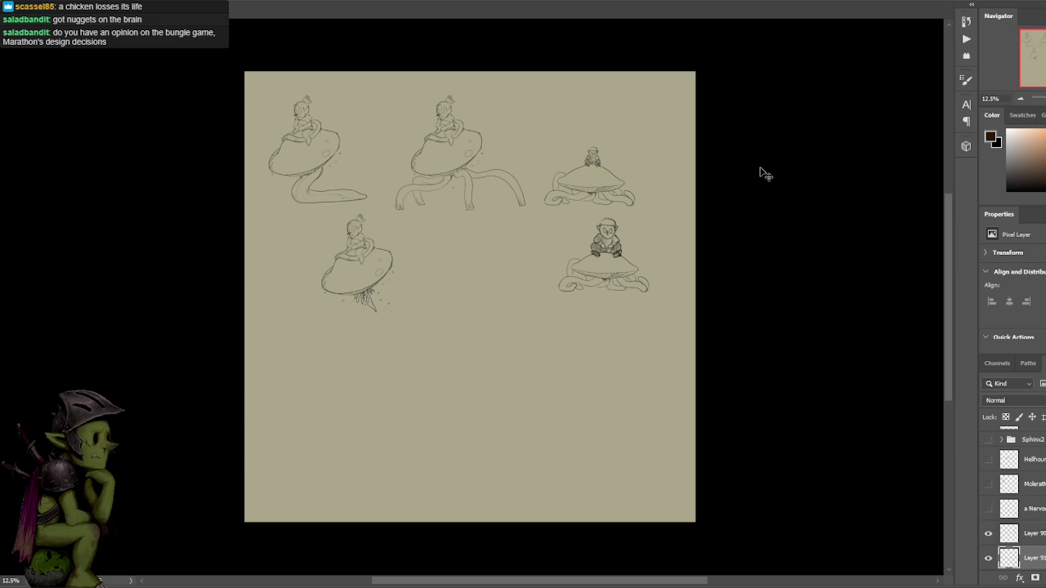
# Hide the mushroom-creature sketch layers, keeping Layer 93 visible, to leave a blank beige canvas.
pyautogui.scroll(-1, 993, 508)
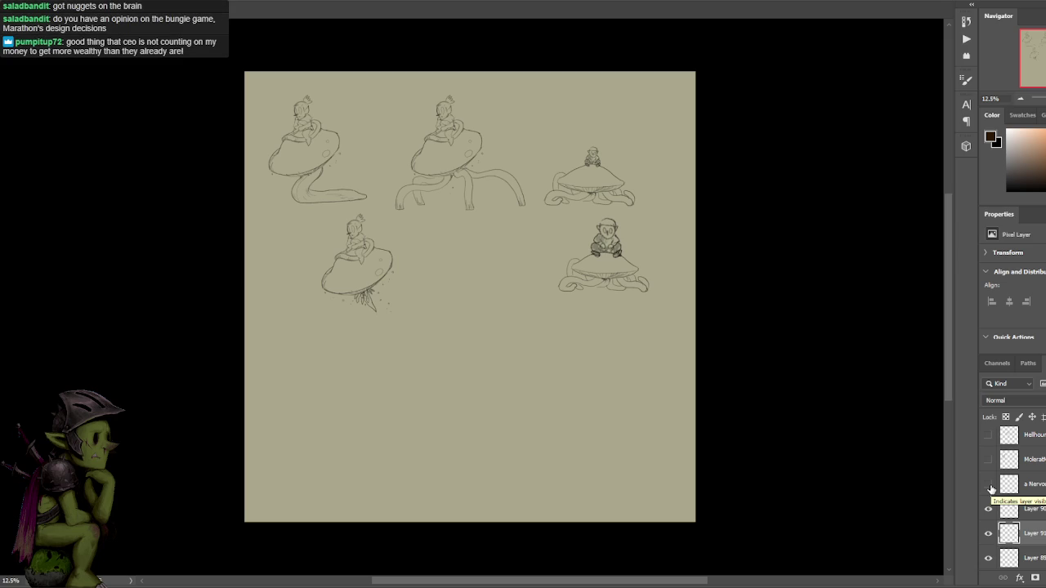
pyautogui.moveTo(988, 508); pyautogui.dragTo(989, 572)
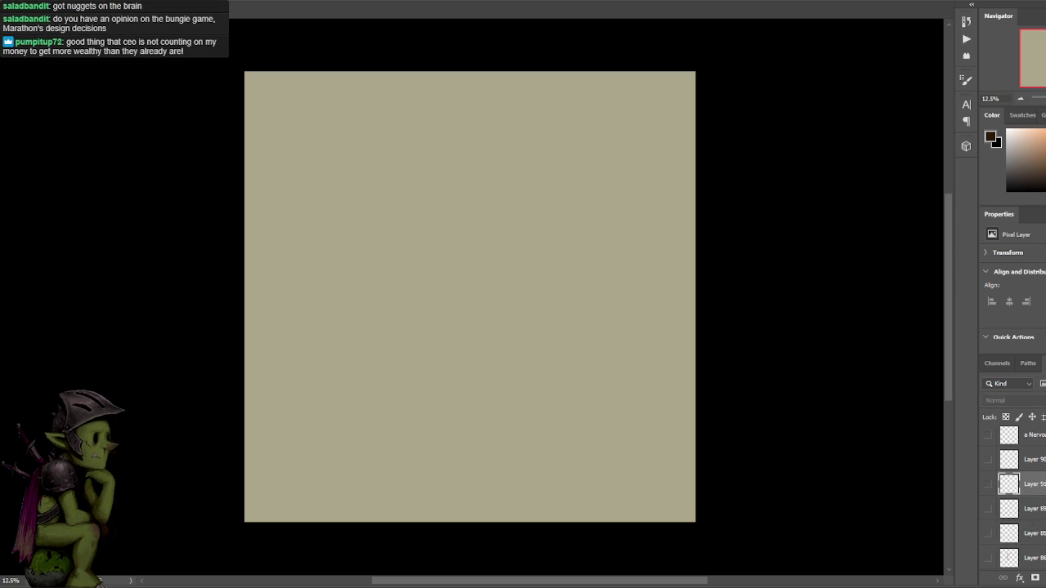
pyautogui.click(988, 483)
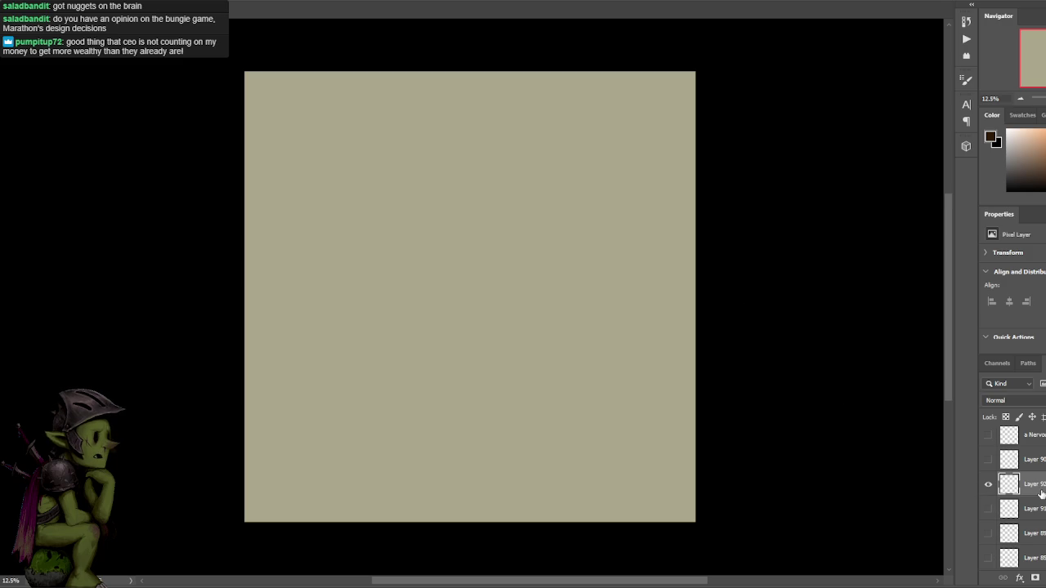
pyautogui.hotkey('ctrl', '+')
pyautogui.moveTo(737, 277)
pyautogui.mouseDown()
pyautogui.moveTo(780, 227)
pyautogui.moveTo(773, 233)
pyautogui.mouseUp()
pyautogui.moveTo(521, 158); pyautogui.dragTo(496, 202)
pyautogui.hotkey('ctrl', 'z')
pyautogui.moveTo(521, 147); pyautogui.dragTo(495, 232)
pyautogui.hotkey('ctrl', 'z')
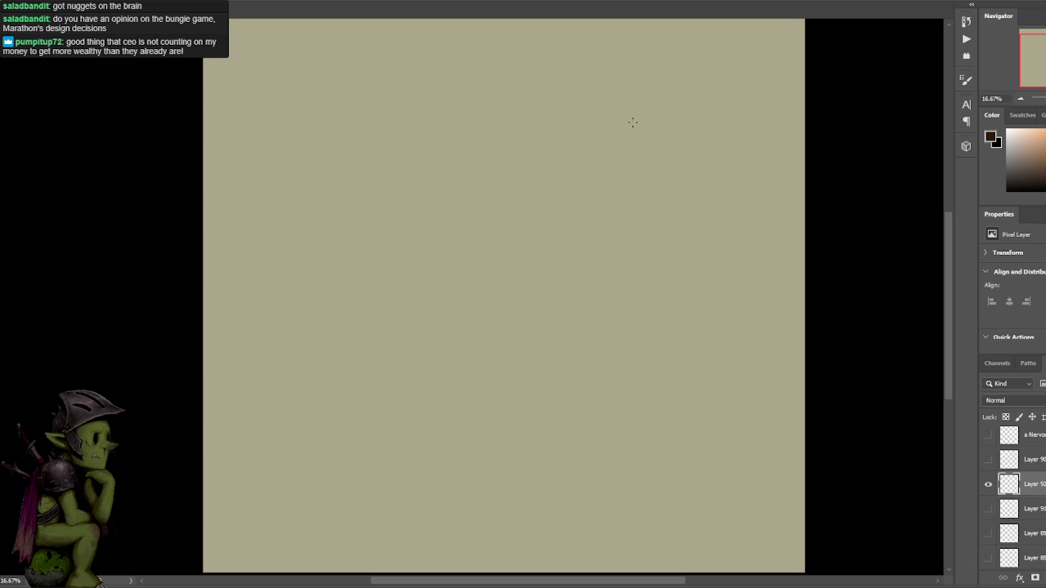
pyautogui.press('d')
pyautogui.moveTo(515, 115)
pyautogui.mouseDown()
pyautogui.moveTo(466, 181)
pyautogui.moveTo(479, 222)
pyautogui.mouseUp()
pyautogui.hotkey('ctrl', 'z')
pyautogui.scroll(1, 531, 81)
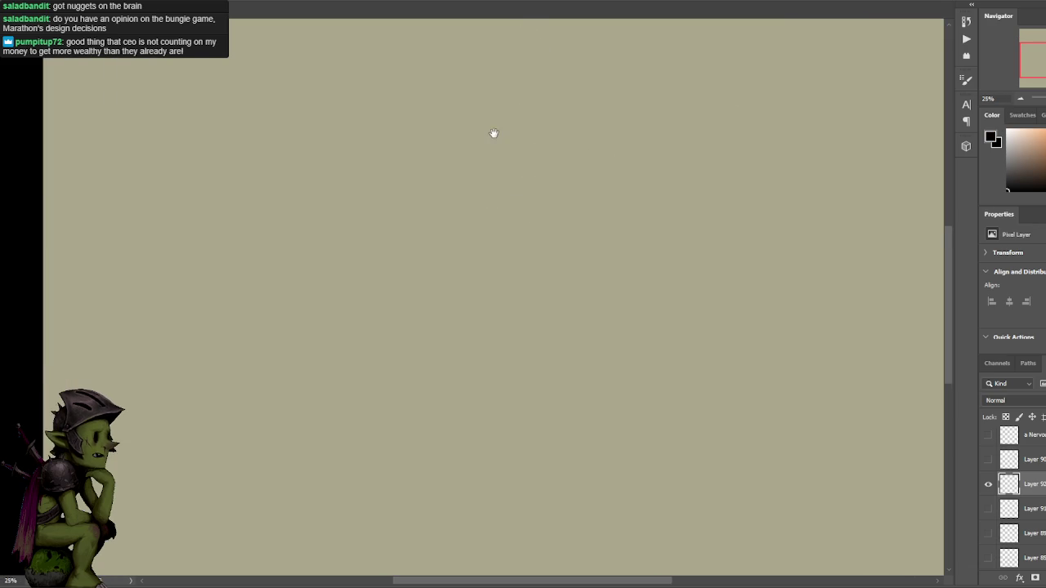
pyautogui.scroll(-1, 493, 134)
pyautogui.moveTo(446, 185)
pyautogui.mouseDown()
pyautogui.moveTo(482, 158)
pyautogui.moveTo(443, 208)
pyautogui.mouseUp()
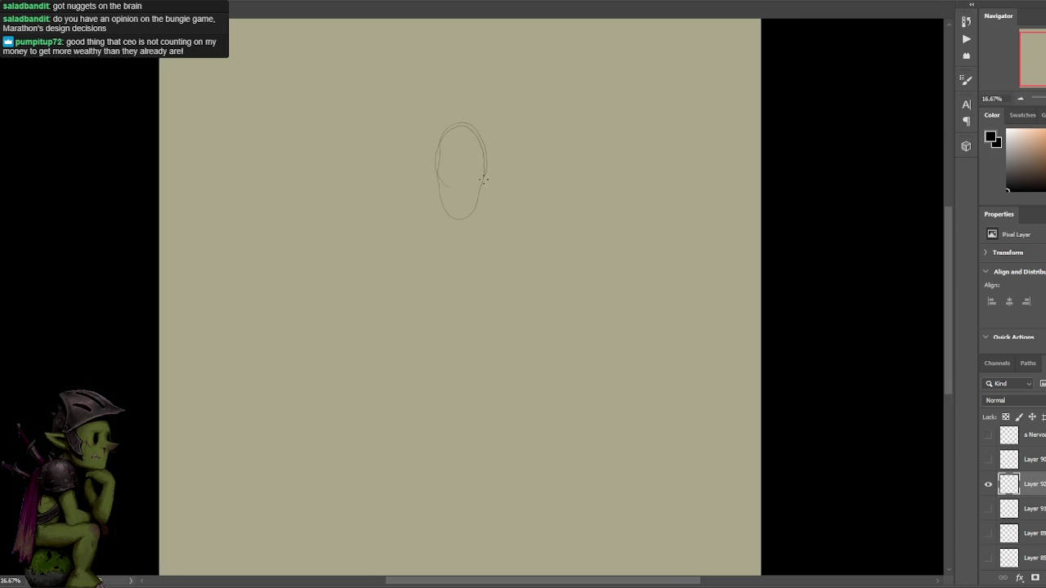
pyautogui.moveTo(458, 122)
pyautogui.mouseDown()
pyautogui.moveTo(480, 208)
pyautogui.moveTo(434, 188)
pyautogui.moveTo(470, 121)
pyautogui.moveTo(483, 225)
pyautogui.moveTo(432, 197)
pyautogui.moveTo(482, 137)
pyautogui.moveTo(485, 238)
pyautogui.moveTo(431, 219)
pyautogui.moveTo(448, 131)
pyautogui.moveTo(491, 229)
pyautogui.moveTo(468, 299)
pyautogui.moveTo(427, 211)
pyautogui.mouseUp()
pyautogui.moveTo(504, 282); pyautogui.dragTo(446, 270)
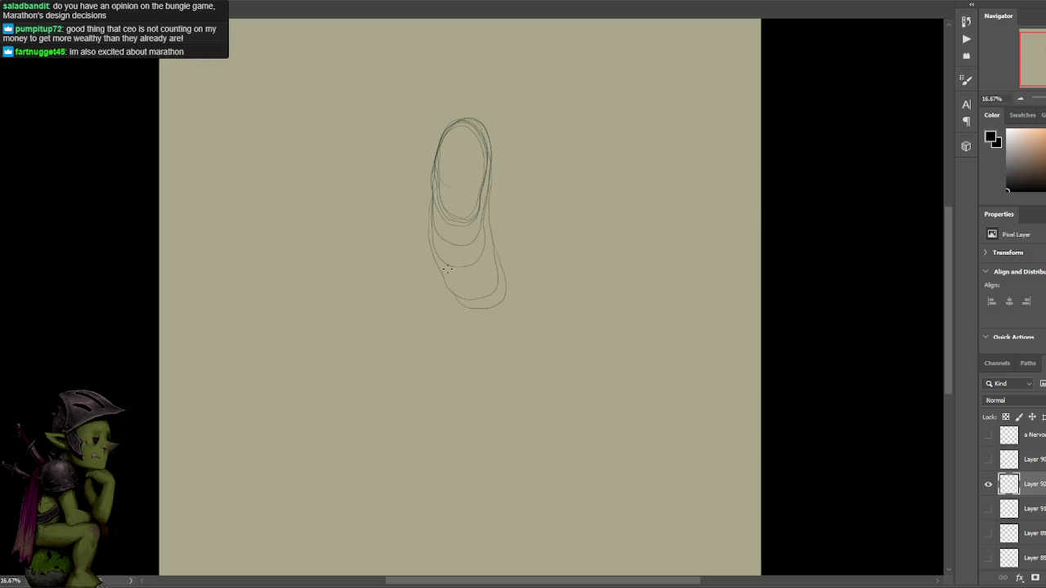
pyautogui.hotkey('ctrl', 'z')
pyautogui.hotkey('ctrl', 'z')
pyautogui.hotkey('ctrl', 'z')
pyautogui.hotkey('ctrl', 'z')
pyautogui.hotkey('ctrl', 'z')
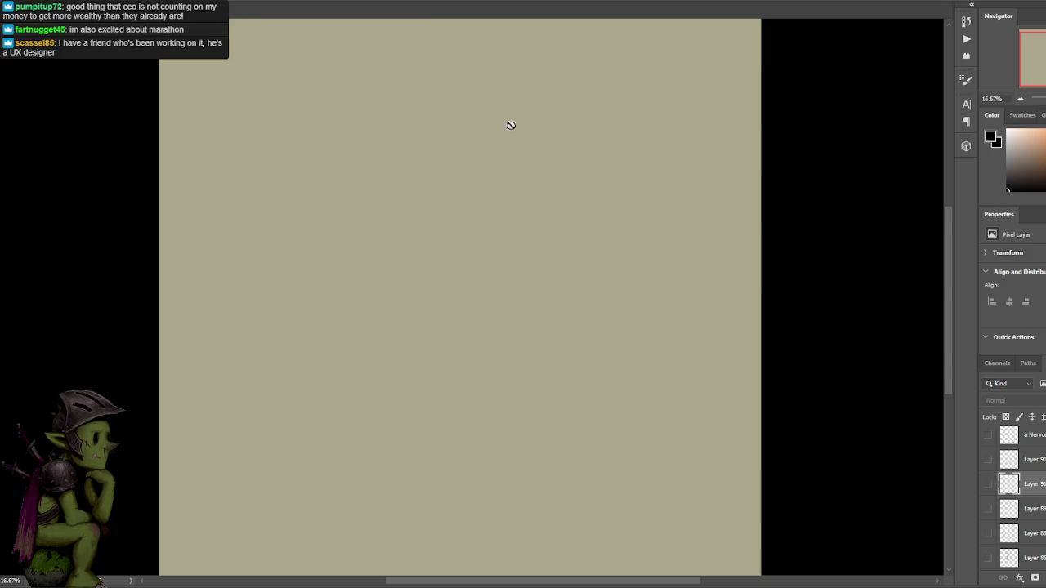
pyautogui.click(438, 164)
pyautogui.click(532, 199)
pyautogui.click(988, 484)
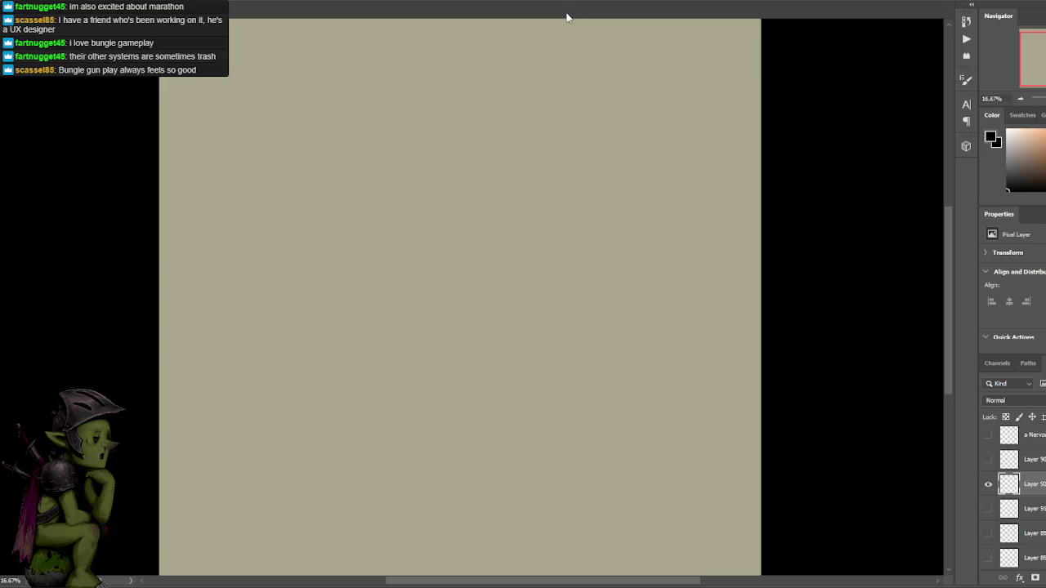
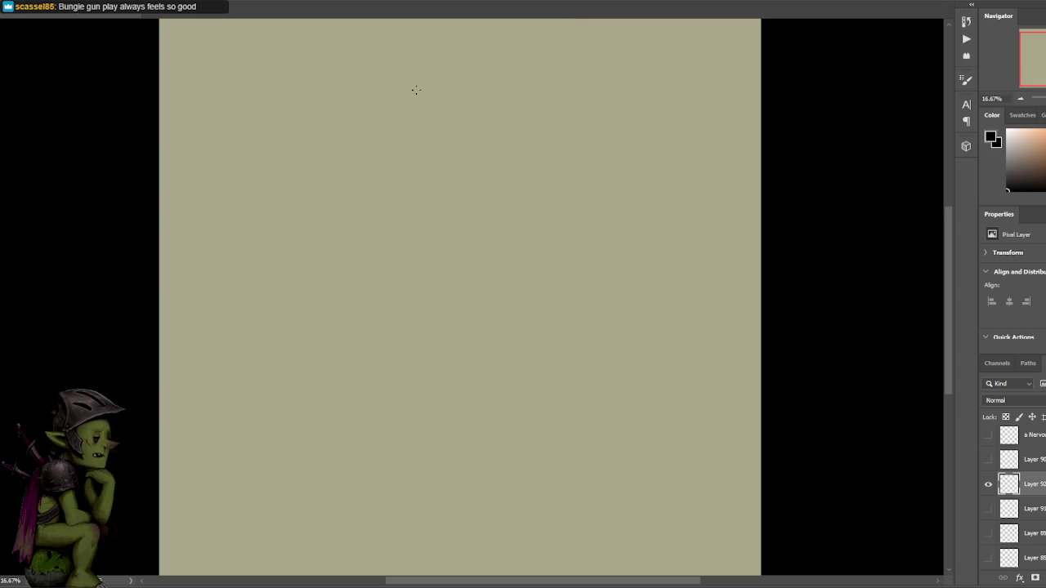
# Try and undo several arc and oval head outlines near the top of the canvas.
pyautogui.moveTo(428, 167); pyautogui.dragTo(467, 121)
pyautogui.hotkey('ctrl', '+')
pyautogui.moveTo(527, 170)
pyautogui.mouseDown()
pyautogui.moveTo(541, 150)
pyautogui.moveTo(514, 219)
pyautogui.moveTo(490, 195)
pyautogui.mouseUp()
pyautogui.hotkey('ctrl', 'z')
pyautogui.hotkey('ctrl', 'z')
pyautogui.hotkey('ctrl', 'z')
pyautogui.moveTo(467, 112)
pyautogui.mouseDown()
pyautogui.moveTo(455, 163)
pyautogui.moveTo(491, 108)
pyautogui.mouseUp()
pyautogui.hotkey('ctrl', 'z')
pyautogui.hotkey('ctrl', 'z')
pyautogui.moveTo(527, 183); pyautogui.dragTo(534, 180)
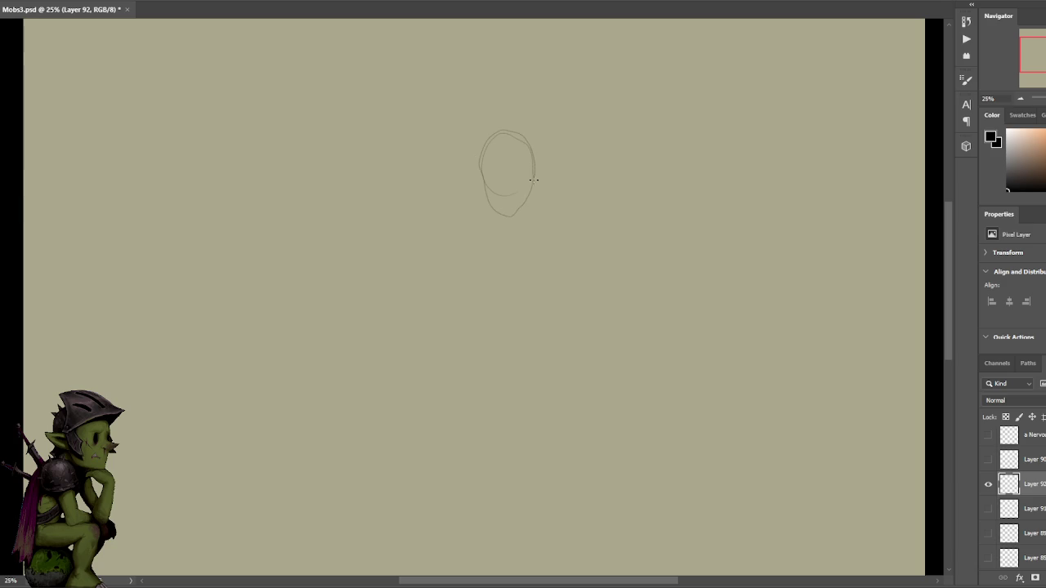
pyautogui.hotkey('ctrl', 'z')
pyautogui.moveTo(503, 148); pyautogui.dragTo(455, 112)
pyautogui.hotkey('ctrl', 'z')
pyautogui.moveTo(485, 190)
pyautogui.mouseDown()
pyautogui.moveTo(467, 160)
pyautogui.moveTo(494, 122)
pyautogui.moveTo(520, 174)
pyautogui.moveTo(515, 219)
pyautogui.moveTo(462, 154)
pyautogui.moveTo(513, 108)
pyautogui.moveTo(541, 113)
pyautogui.moveTo(527, 138)
pyautogui.mouseUp()
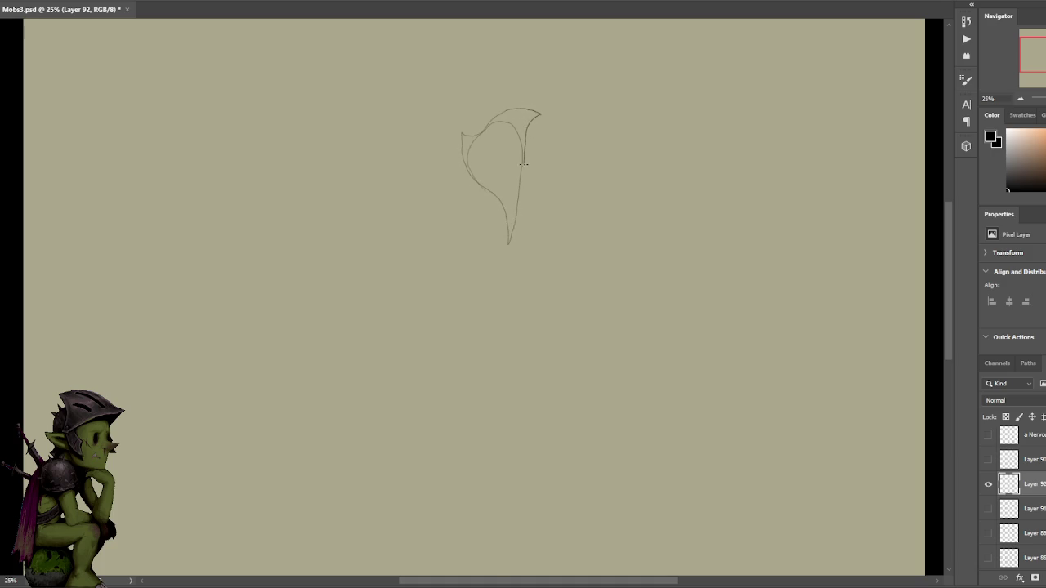
# Sketch a loop-and-stem figure and a pointed leaf with fanning leaves, then clear them.
pyautogui.press('Delete')
pyautogui.moveTo(524, 178)
pyautogui.mouseDown()
pyautogui.moveTo(557, 167)
pyautogui.moveTo(517, 249)
pyautogui.moveTo(473, 259)
pyautogui.mouseUp()
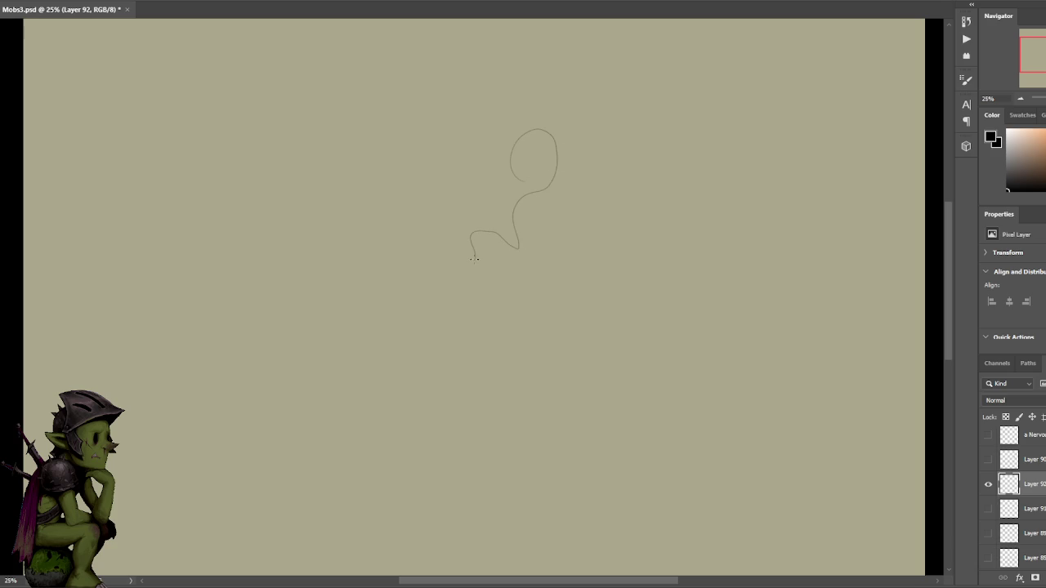
pyautogui.press('Delete')
pyautogui.moveTo(523, 223)
pyautogui.mouseDown()
pyautogui.moveTo(452, 314)
pyautogui.moveTo(479, 210)
pyautogui.moveTo(550, 103)
pyautogui.moveTo(502, 204)
pyautogui.moveTo(417, 234)
pyautogui.moveTo(496, 191)
pyautogui.moveTo(463, 158)
pyautogui.mouseUp()
pyautogui.moveTo(523, 190)
pyautogui.mouseDown()
pyautogui.moveTo(489, 141)
pyautogui.moveTo(495, 128)
pyautogui.moveTo(517, 133)
pyautogui.moveTo(535, 182)
pyautogui.moveTo(524, 107)
pyautogui.moveTo(540, 184)
pyautogui.moveTo(558, 195)
pyautogui.moveTo(538, 216)
pyautogui.moveTo(525, 205)
pyautogui.mouseUp()
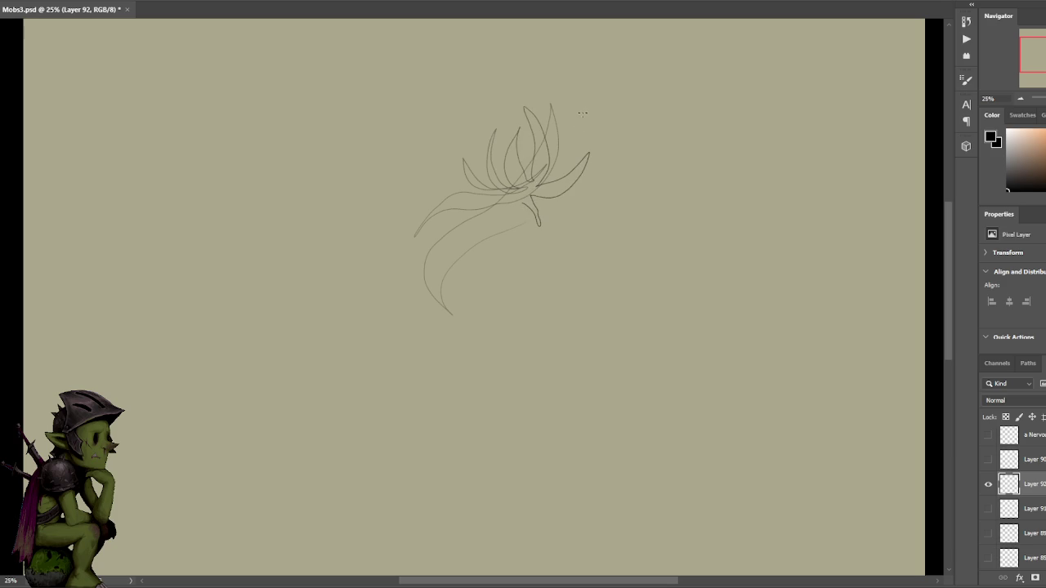
pyautogui.press('Delete')
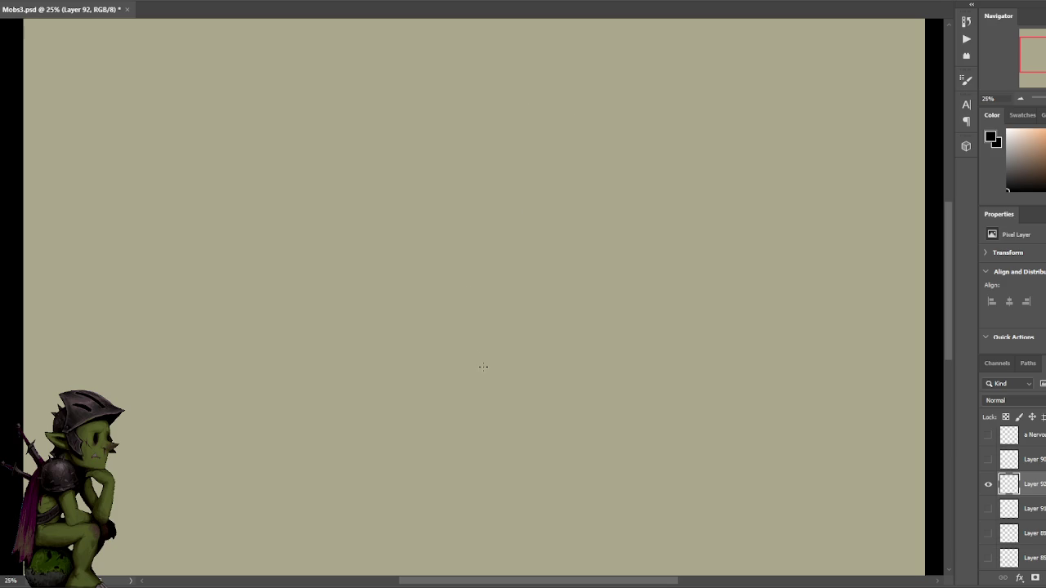
# Draw a curving sprout stem with small leaves joined at its top.
pyautogui.moveTo(457, 394)
pyautogui.mouseDown()
pyautogui.moveTo(433, 353)
pyautogui.moveTo(463, 301)
pyautogui.mouseUp()
pyautogui.moveTo(437, 336); pyautogui.dragTo(470, 303)
pyautogui.hotkey('ctrl', 'z')
pyautogui.moveTo(479, 266); pyautogui.dragTo(464, 283)
pyautogui.hotkey('ctrl', 'z')
pyautogui.moveTo(483, 260)
pyautogui.mouseDown()
pyautogui.moveTo(500, 246)
pyautogui.moveTo(511, 264)
pyautogui.mouseUp()
pyautogui.hotkey('ctrl', 'z')
pyautogui.moveTo(487, 274); pyautogui.dragTo(483, 294)
pyautogui.moveTo(462, 391)
pyautogui.mouseDown()
pyautogui.moveTo(490, 359)
pyautogui.moveTo(562, 350)
pyautogui.mouseUp()
pyautogui.hotkey('ctrl', 'z')
# Move the lasso-selected sprout up and to the left with Free Transform.
pyautogui.moveTo(425, 419)
pyautogui.mouseDown()
pyautogui.moveTo(463, 225)
pyautogui.moveTo(462, 378)
pyautogui.mouseUp()
pyautogui.hotkey('ctrl', 't')
pyautogui.moveTo(520, 297); pyautogui.dragTo(314, 197)
pyautogui.press('Return')
# Try a hooked leaf arc lower down, then undo it.
pyautogui.moveTo(545, 233); pyautogui.dragTo(537, 185)
pyautogui.moveTo(472, 307)
pyautogui.mouseDown()
pyautogui.moveTo(406, 291)
pyautogui.moveTo(486, 338)
pyautogui.moveTo(358, 312)
pyautogui.moveTo(454, 357)
pyautogui.moveTo(506, 364)
pyautogui.moveTo(540, 355)
pyautogui.moveTo(413, 275)
pyautogui.moveTo(495, 286)
pyautogui.moveTo(518, 299)
pyautogui.moveTo(470, 312)
pyautogui.moveTo(469, 288)
pyautogui.moveTo(513, 298)
pyautogui.moveTo(542, 311)
pyautogui.moveTo(550, 342)
pyautogui.mouseUp()
pyautogui.hotkey('ctrl', 'z')
pyautogui.hotkey('ctrl', 'z')
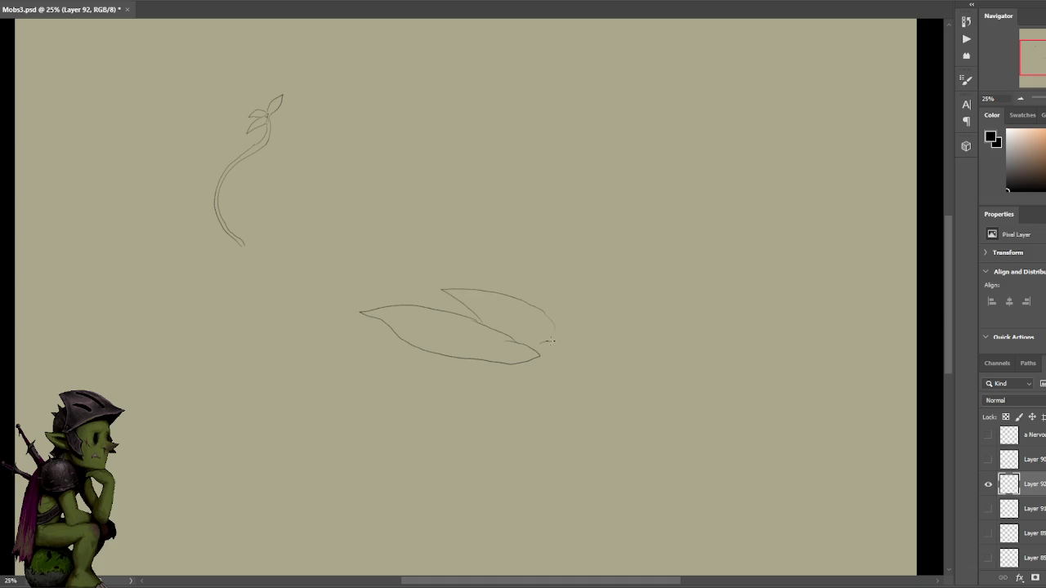
pyautogui.hotkey('ctrl', 'z')
# Try several strokes extending the right leaf's tip, undoing the ones that miss.
pyautogui.moveTo(540, 353); pyautogui.dragTo(611, 313)
pyautogui.hotkey('ctrl', 'z')
pyautogui.moveTo(555, 335)
pyautogui.mouseDown()
pyautogui.moveTo(633, 314)
pyautogui.moveTo(574, 348)
pyautogui.moveTo(642, 369)
pyautogui.moveTo(572, 376)
pyautogui.moveTo(560, 364)
pyautogui.moveTo(589, 356)
pyautogui.moveTo(618, 372)
pyautogui.moveTo(542, 365)
pyautogui.moveTo(606, 358)
pyautogui.mouseUp()
pyautogui.hotkey('ctrl', 'z')
pyautogui.hotkey('ctrl', 'z')
pyautogui.hotkey('ctrl', 'z')
pyautogui.hotkey('ctrl', 'z')
pyautogui.moveTo(541, 357)
pyautogui.mouseDown()
pyautogui.moveTo(580, 354)
pyautogui.moveTo(565, 341)
pyautogui.moveTo(590, 337)
pyautogui.moveTo(586, 348)
pyautogui.mouseUp()
pyautogui.hotkey('ctrl', 'z')
pyautogui.hotkey('ctrl', 'z')
pyautogui.hotkey('ctrl', 'z')
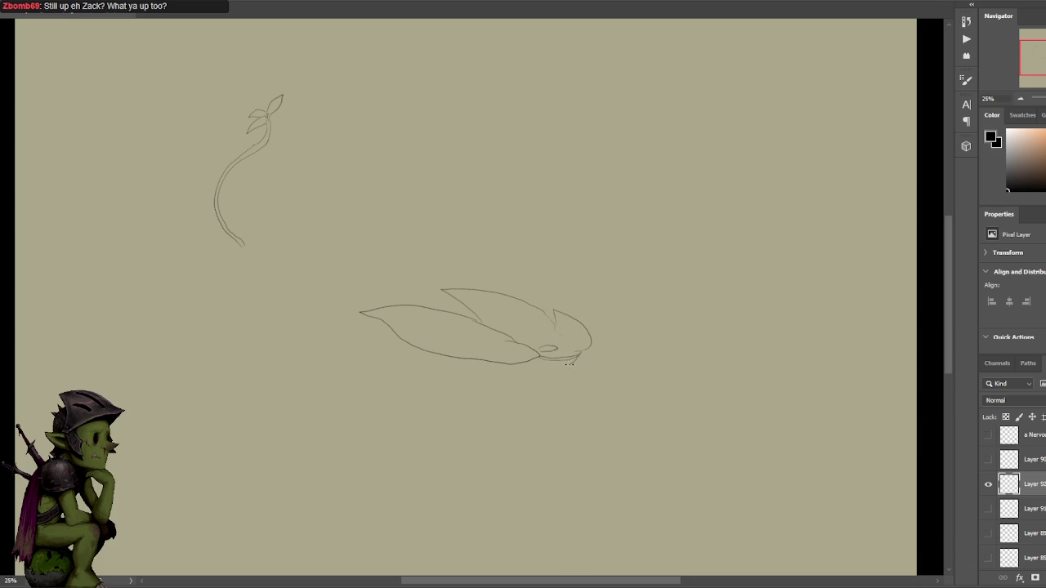
pyautogui.hotkey('ctrl', 'z')
pyautogui.moveTo(569, 353); pyautogui.dragTo(554, 354)
pyautogui.moveTo(583, 348)
pyautogui.mouseDown()
pyautogui.moveTo(644, 346)
pyautogui.moveTo(588, 368)
pyautogui.moveTo(643, 319)
pyautogui.mouseUp()
pyautogui.hotkey('ctrl', 'z')
pyautogui.hotkey('ctrl', 'z')
pyautogui.hotkey('ctrl', 'z')
pyautogui.hotkey('ctrl', 'z')
pyautogui.moveTo(576, 349)
pyautogui.mouseDown()
pyautogui.moveTo(631, 334)
pyautogui.moveTo(647, 341)
pyautogui.moveTo(579, 357)
pyautogui.moveTo(585, 351)
pyautogui.mouseUp()
pyautogui.hotkey('ctrl', 'z')
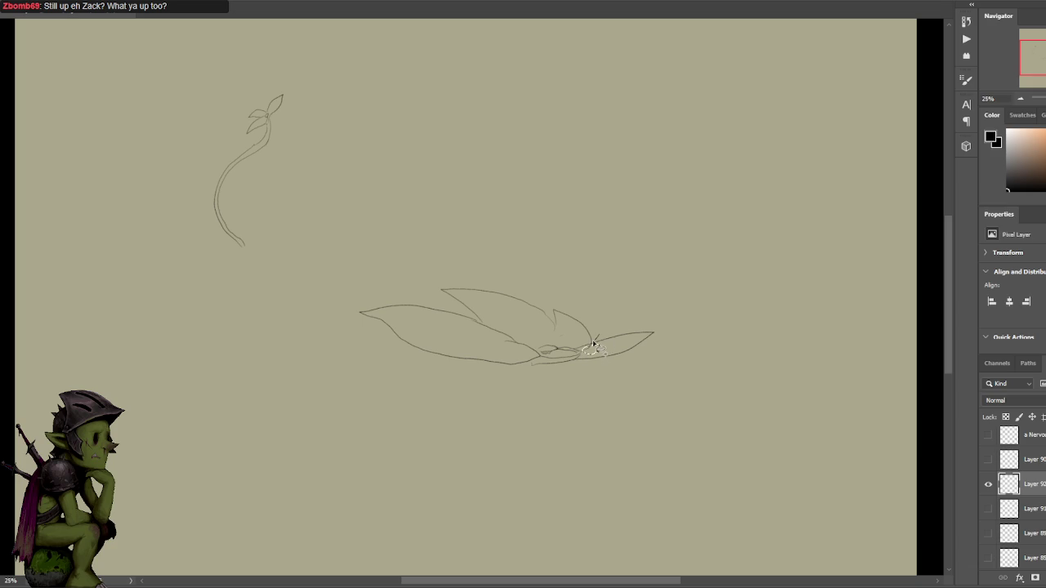
# Add an upper-right leaf and curved strokes hanging below the leaves, then select the right tip's loop.
pyautogui.hotkey('ctrl', 'z')
pyautogui.moveTo(550, 316); pyautogui.dragTo(567, 337)
pyautogui.hotkey('ctrl', 'z')
pyautogui.moveTo(554, 319)
pyautogui.mouseDown()
pyautogui.moveTo(601, 291)
pyautogui.moveTo(615, 301)
pyautogui.moveTo(601, 338)
pyautogui.moveTo(628, 296)
pyautogui.mouseUp()
pyautogui.hotkey('ctrl', 'z')
pyautogui.moveTo(532, 362); pyautogui.dragTo(588, 385)
pyautogui.hotkey('ctrl', 'z')
pyautogui.moveTo(500, 365)
pyautogui.mouseDown()
pyautogui.moveTo(495, 382)
pyautogui.moveTo(536, 400)
pyautogui.moveTo(599, 368)
pyautogui.moveTo(553, 356)
pyautogui.moveTo(528, 381)
pyautogui.mouseUp()
pyautogui.hotkey('ctrl', 'd')
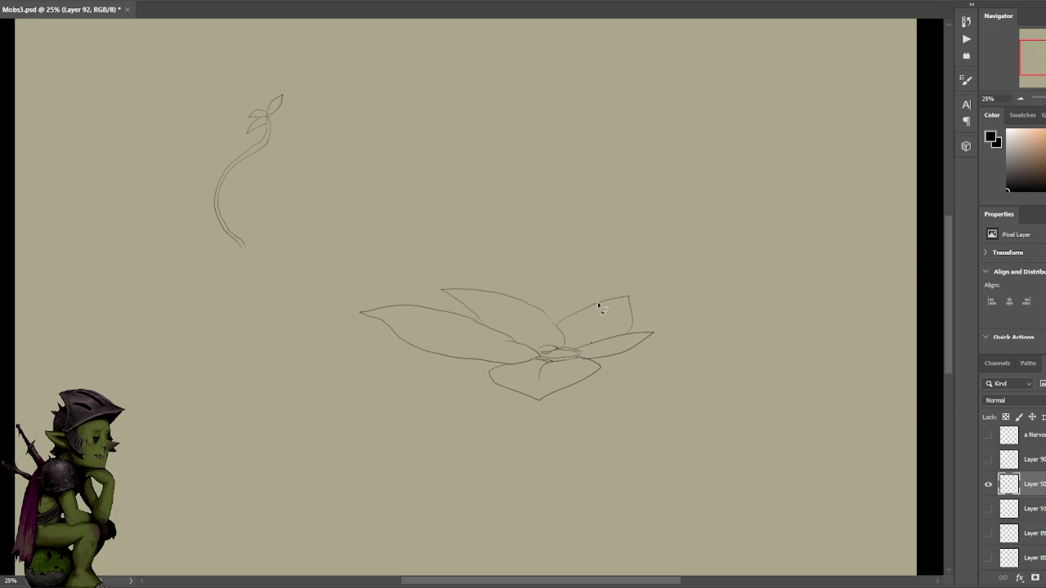
pyautogui.moveTo(630, 358); pyautogui.dragTo(623, 366)
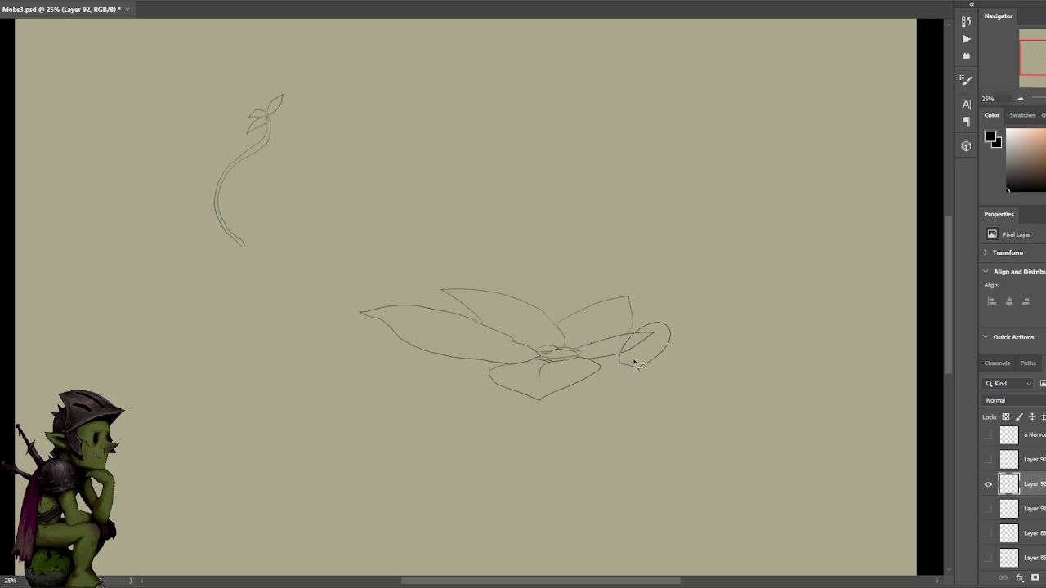
# Erase the loop and redraw the leaf's upper edge out to a long point.
pyautogui.press('Delete')
pyautogui.hotkey('ctrl', 'd')
pyautogui.moveTo(635, 335); pyautogui.dragTo(623, 350)
pyautogui.hotkey('ctrl', 'z')
pyautogui.hotkey('ctrl', 'z')
pyautogui.moveTo(624, 351); pyautogui.dragTo(683, 331)
pyautogui.hotkey('ctrl', 'z')
pyautogui.moveTo(622, 353)
pyautogui.mouseDown()
pyautogui.moveTo(702, 336)
pyautogui.moveTo(626, 351)
pyautogui.mouseUp()
pyautogui.hotkey('ctrl', 'z')
pyautogui.moveTo(586, 352); pyautogui.dragTo(665, 335)
pyautogui.hotkey('ctrl', 'z')
pyautogui.hotkey('ctrl', 'z')
pyautogui.moveTo(584, 350); pyautogui.dragTo(699, 338)
# Zoom to 33.33% and add a line across the centre oval's top.
pyautogui.press('l')
pyautogui.moveTo(525, 353); pyautogui.dragTo(521, 358)
pyautogui.hotkey('ctrl', 'd')
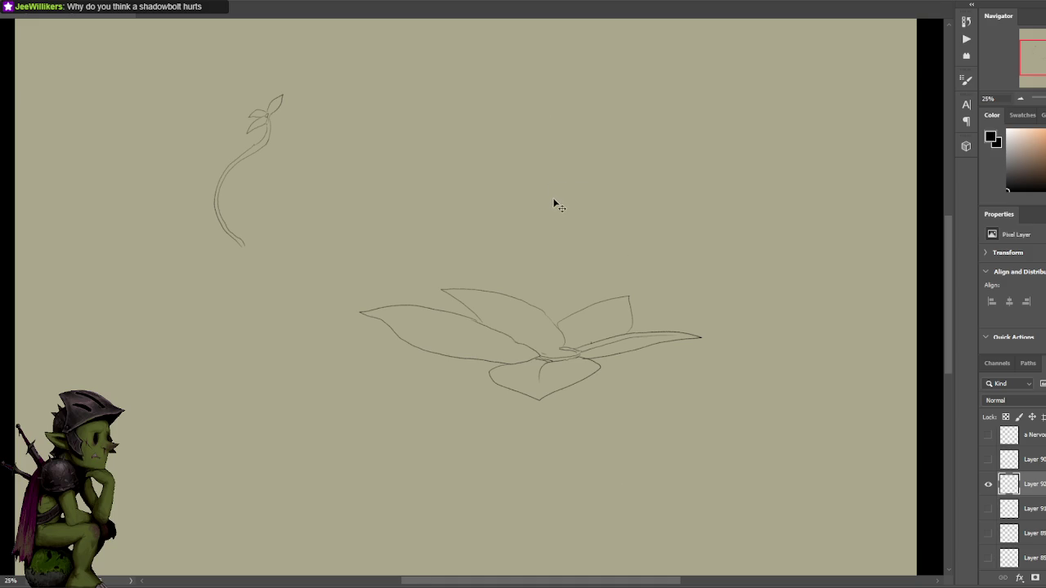
pyautogui.hotkey('ctrl', '+')
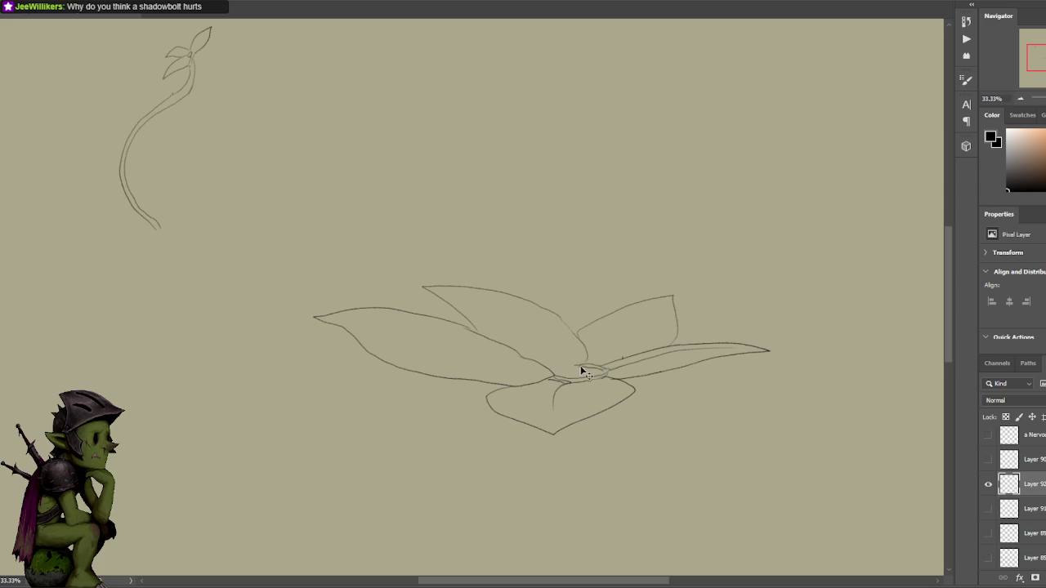
pyautogui.moveTo(582, 366)
pyautogui.mouseDown()
pyautogui.moveTo(549, 371)
pyautogui.moveTo(582, 365)
pyautogui.mouseUp()
# Clean up the centre oval, replacing its inner marks with a short vertical line.
pyautogui.hotkey('ctrl', 'z')
pyautogui.hotkey('ctrl', 'z')
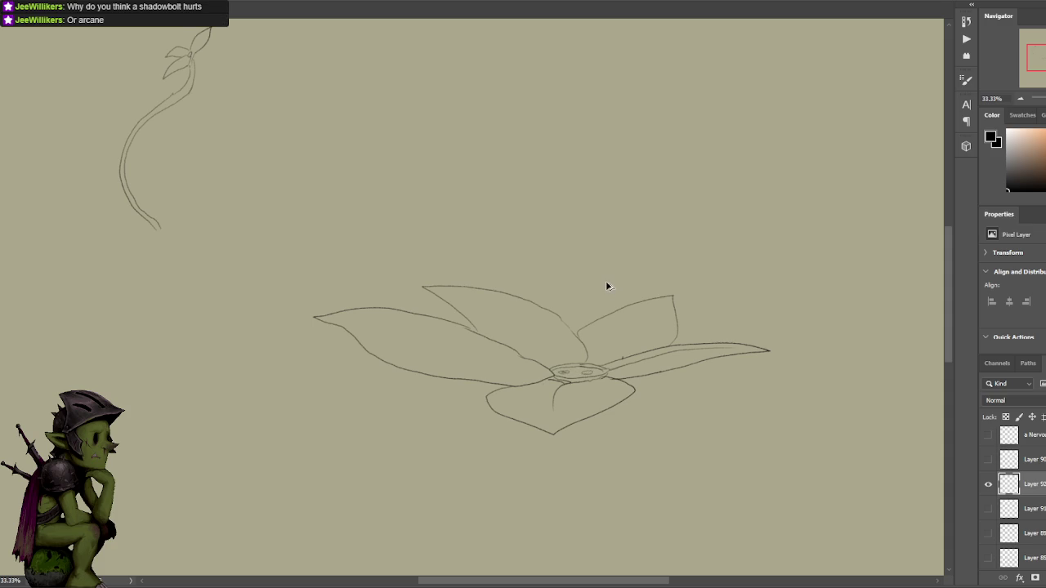
pyautogui.hotkey('ctrl', 'z')
pyautogui.hotkey('ctrl', 'z')
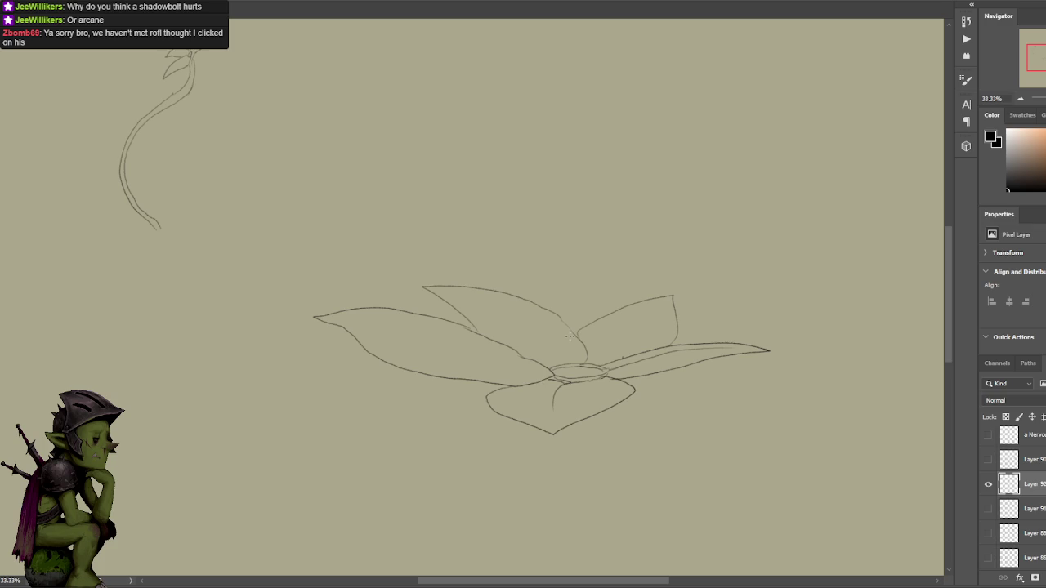
pyautogui.moveTo(566, 349)
pyautogui.mouseDown()
pyautogui.moveTo(566, 360)
pyautogui.moveTo(564, 350)
pyautogui.mouseUp()
pyautogui.hotkey('ctrl', 'z')
# Erase the old left and top leaves and draw a new curved leaf above the plant.
pyautogui.moveTo(486, 385)
pyautogui.mouseDown()
pyautogui.moveTo(325, 292)
pyautogui.moveTo(400, 437)
pyautogui.mouseUp()
pyautogui.press('Delete')
pyautogui.hotkey('ctrl', 'd')
pyautogui.moveTo(579, 235)
pyautogui.mouseDown()
pyautogui.moveTo(421, 281)
pyautogui.moveTo(501, 241)
pyautogui.moveTo(557, 255)
pyautogui.mouseUp()
pyautogui.press('Delete')
pyautogui.hotkey('ctrl', 'd')
pyautogui.moveTo(623, 161); pyautogui.dragTo(599, 145)
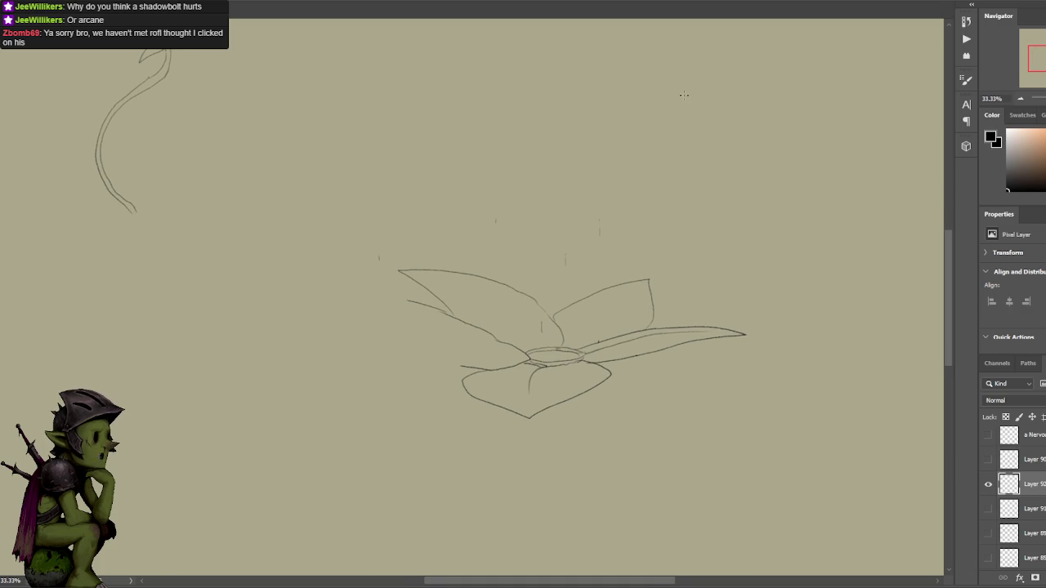
pyautogui.moveTo(634, 271); pyautogui.dragTo(669, 275)
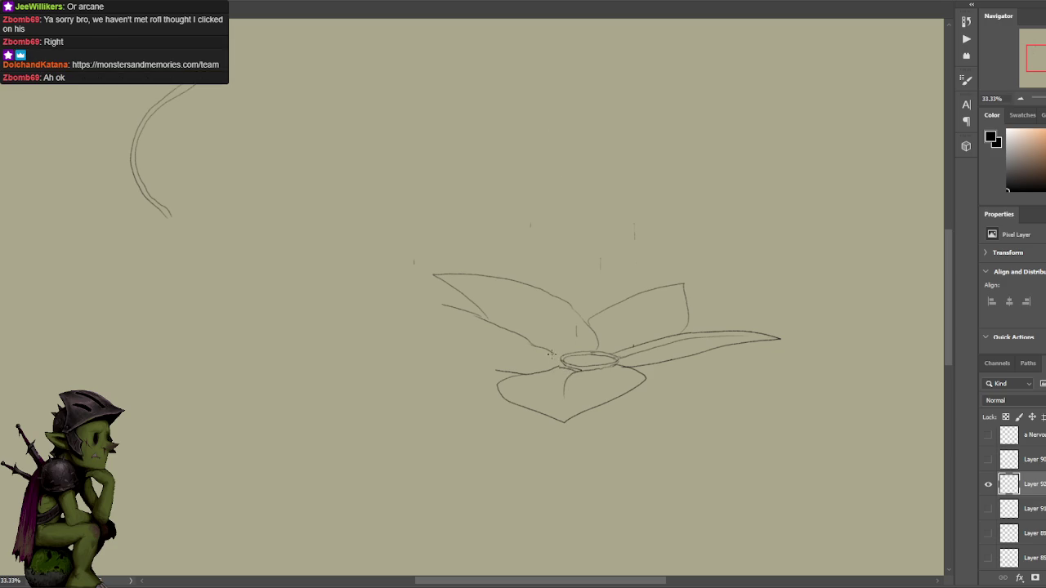
pyautogui.moveTo(695, 318); pyautogui.dragTo(674, 302)
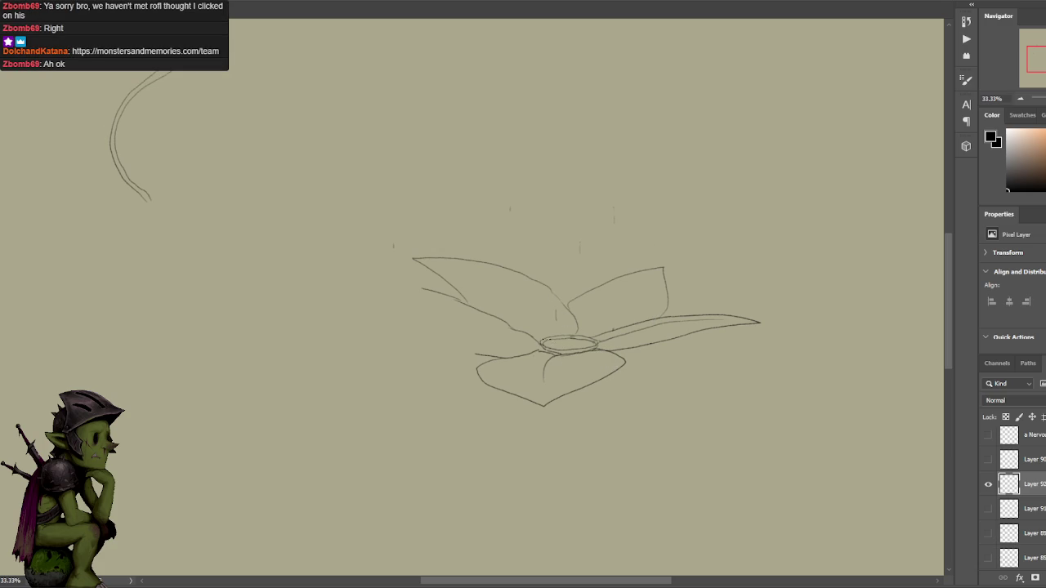
pyautogui.moveTo(538, 339)
pyautogui.mouseDown()
pyautogui.moveTo(590, 333)
pyautogui.moveTo(599, 321)
pyautogui.moveTo(618, 342)
pyautogui.mouseUp()
pyautogui.hotkey('ctrl', 'z')
pyautogui.hotkey('ctrl', 'z')
pyautogui.hotkey('ctrl', 'z')
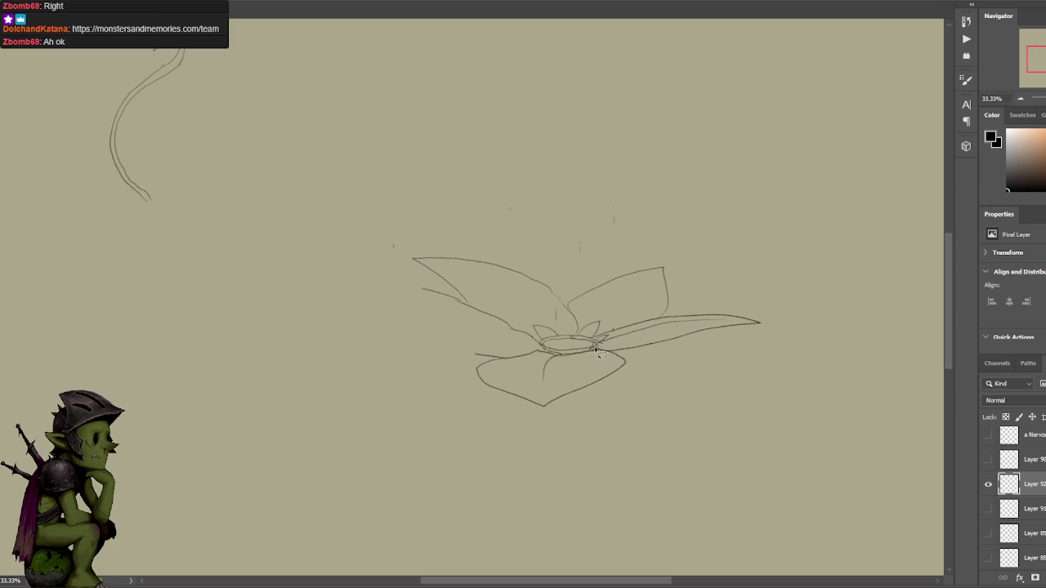
pyautogui.press('v')
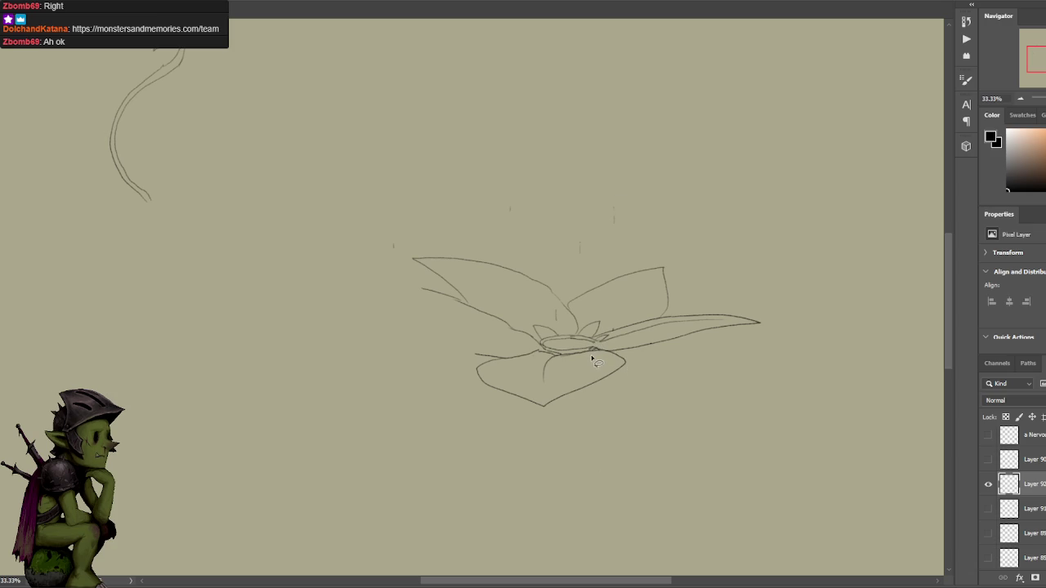
pyautogui.moveTo(571, 361); pyautogui.dragTo(573, 358)
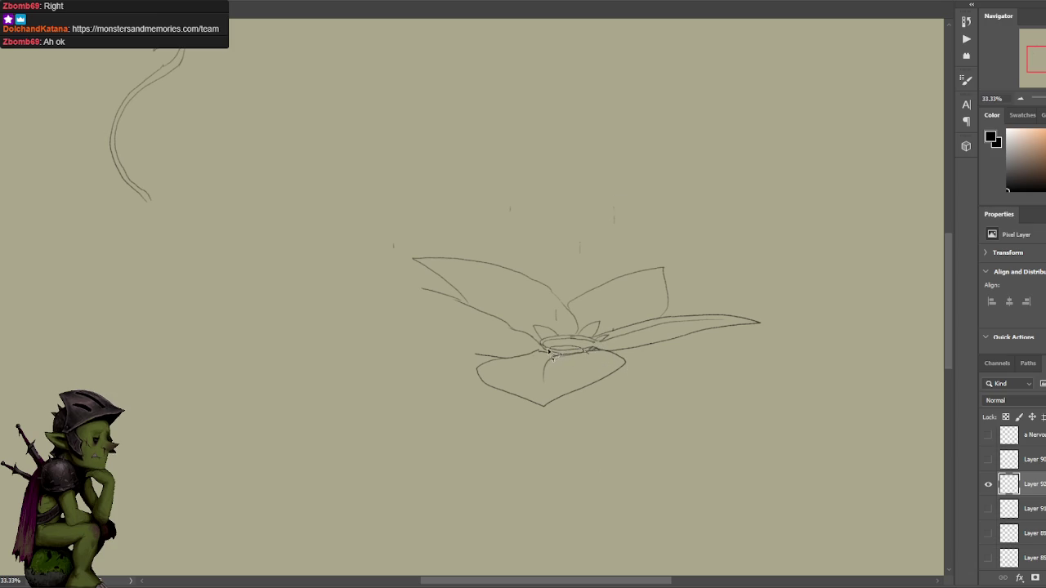
pyautogui.hotkey('ctrl', 'x')
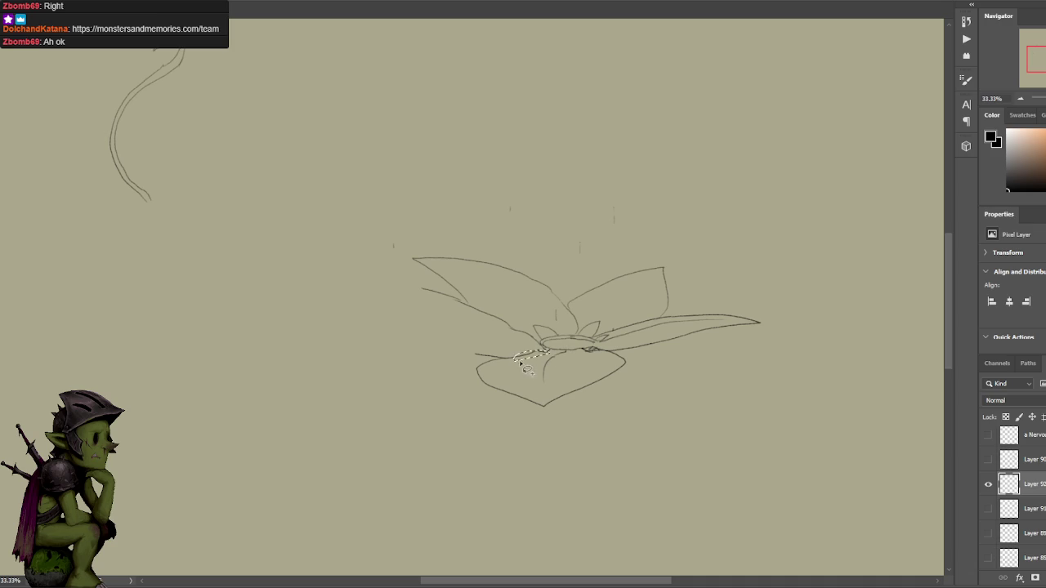
pyautogui.moveTo(513, 357)
pyautogui.mouseDown()
pyautogui.moveTo(541, 353)
pyautogui.moveTo(494, 355)
pyautogui.moveTo(520, 351)
pyautogui.mouseUp()
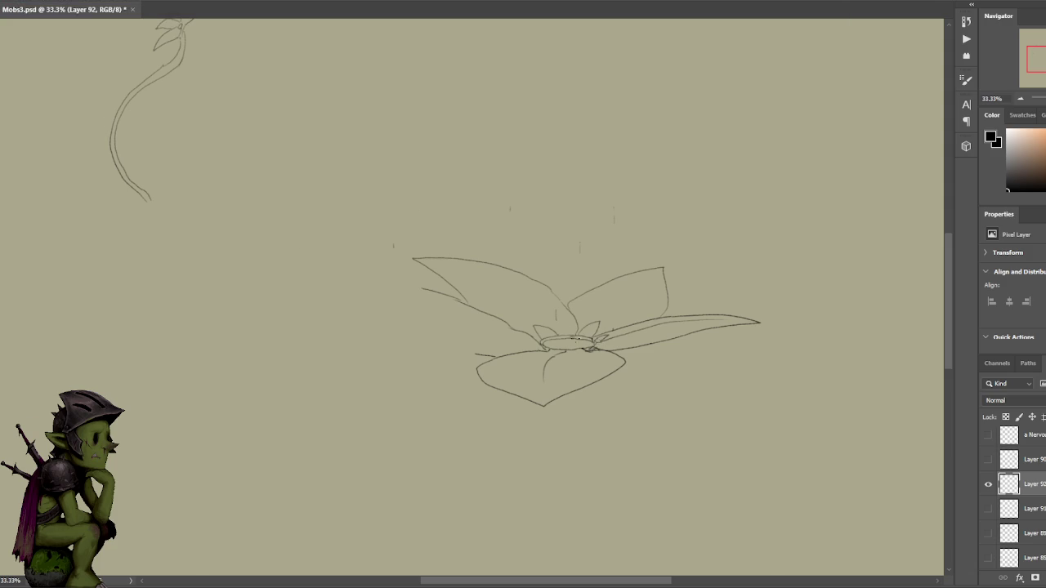
pyautogui.press('v')
pyautogui.press('b')
# Add a vein in the right leaf and redraw the left leaf's outline.
pyautogui.moveTo(596, 328); pyautogui.dragTo(659, 269)
pyautogui.scroll(-1, 694, 255)
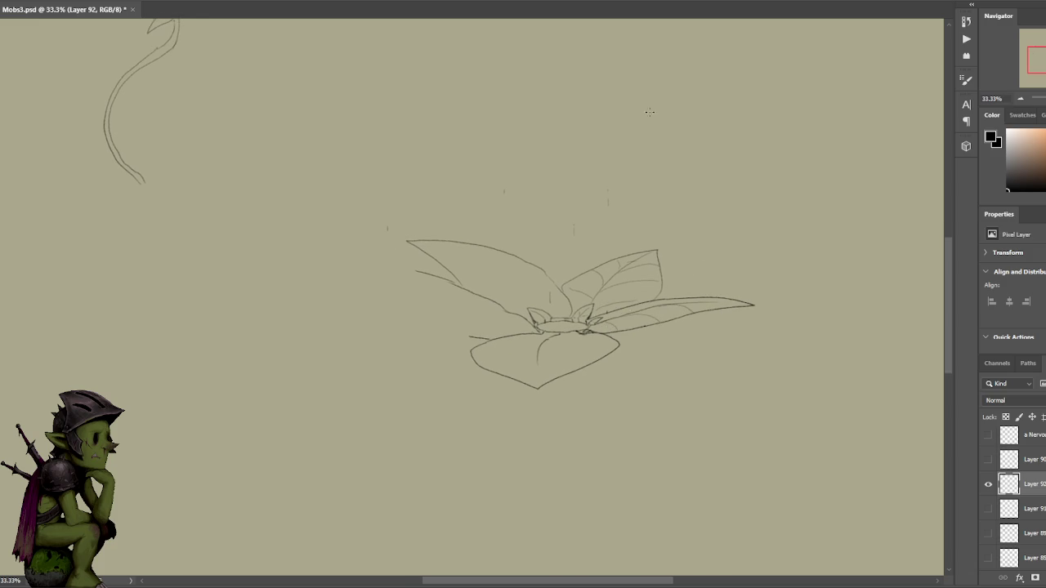
pyautogui.moveTo(474, 338)
pyautogui.mouseDown()
pyautogui.moveTo(389, 286)
pyautogui.moveTo(416, 271)
pyautogui.mouseUp()
pyautogui.hotkey('ctrl', 'z')
pyautogui.hotkey('ctrl', 'z')
pyautogui.moveTo(468, 336)
pyautogui.mouseDown()
pyautogui.moveTo(397, 315)
pyautogui.moveTo(441, 298)
pyautogui.moveTo(501, 295)
pyautogui.mouseUp()
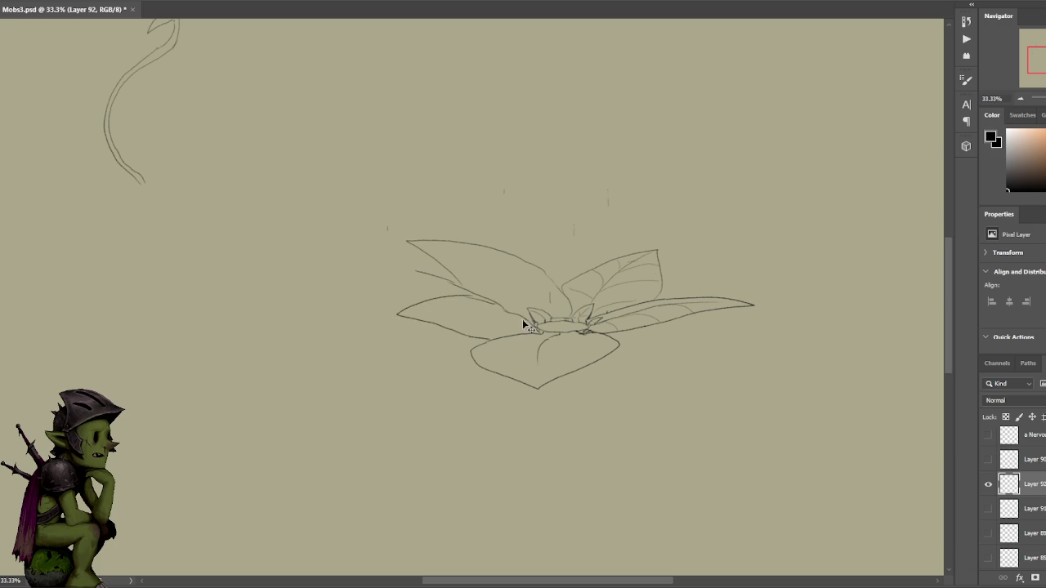
pyautogui.moveTo(507, 288)
pyautogui.mouseDown()
pyautogui.moveTo(508, 301)
pyautogui.moveTo(411, 276)
pyautogui.moveTo(507, 308)
pyautogui.mouseUp()
pyautogui.press('Delete')
pyautogui.hotkey('ctrl', 'd')
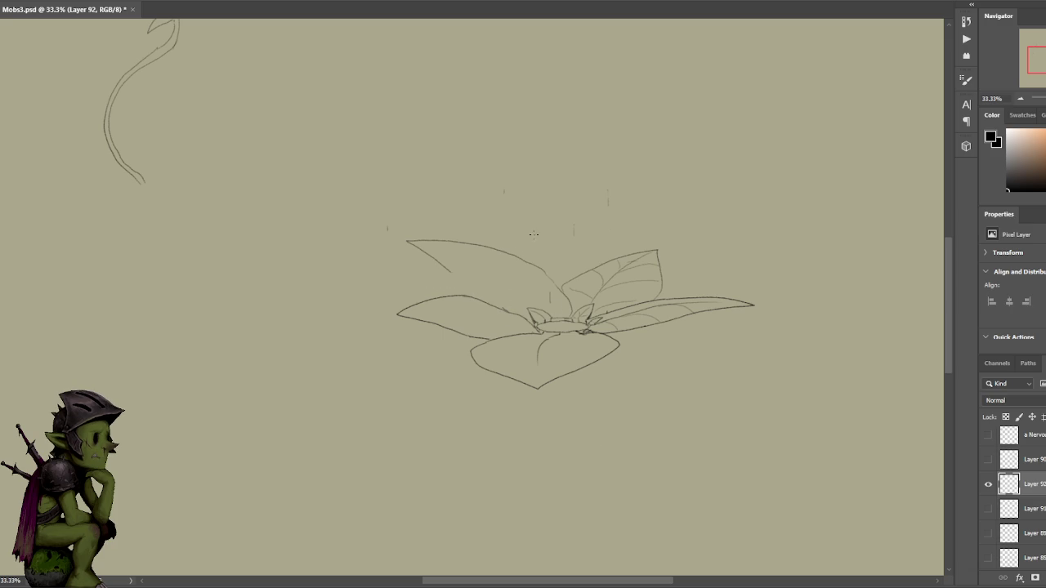
# Draw a more upright upper-left leaf and darken the line along the plant's centre.
pyautogui.moveTo(451, 275); pyautogui.dragTo(470, 292)
pyautogui.moveTo(553, 274); pyautogui.dragTo(536, 221)
pyautogui.hotkey('ctrl', 'z')
pyautogui.hotkey('ctrl', 'z')
pyautogui.hotkey('ctrl', 'z')
pyautogui.hotkey('ctrl', 'z')
pyautogui.moveTo(551, 280)
pyautogui.mouseDown()
pyautogui.moveTo(482, 265)
pyautogui.moveTo(500, 302)
pyautogui.moveTo(488, 252)
pyautogui.moveTo(501, 299)
pyautogui.moveTo(483, 264)
pyautogui.moveTo(502, 307)
pyautogui.mouseUp()
pyautogui.hotkey('ctrl', 'z')
pyautogui.hotkey('ctrl', 'z')
pyautogui.hotkey('ctrl', 'z')
pyautogui.hotkey('ctrl', 'z')
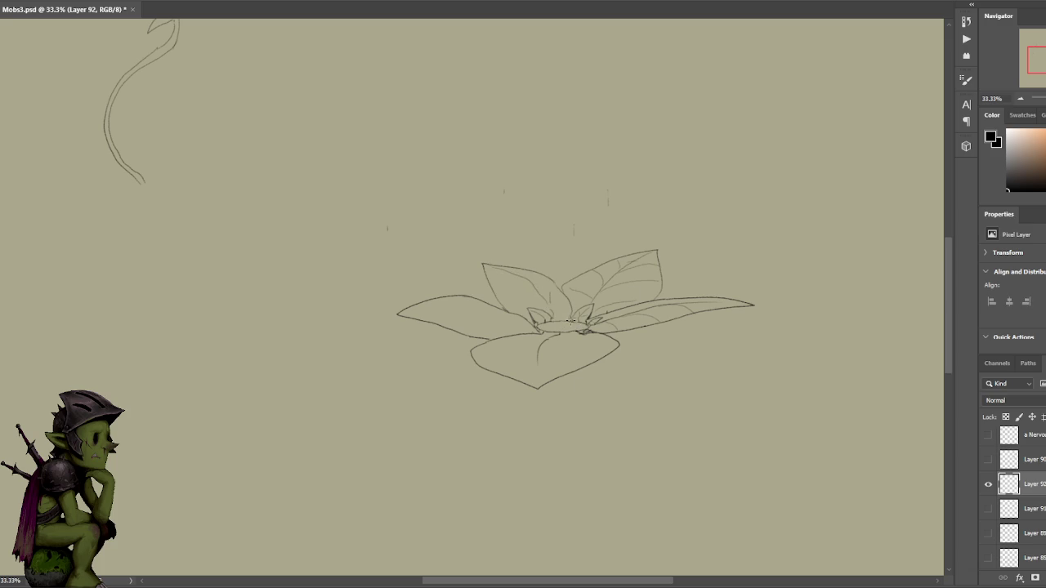
pyautogui.moveTo(564, 320); pyautogui.dragTo(553, 318)
pyautogui.hotkey('ctrl', '+')
pyautogui.hotkey('ctrl', '+')
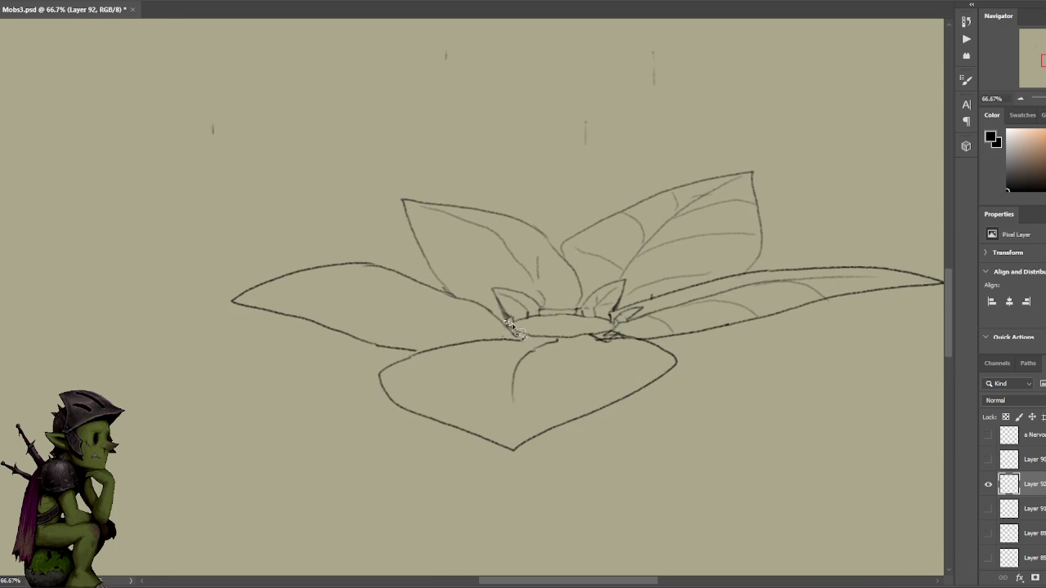
# Draw vein lines inside the left leaf.
pyautogui.moveTo(544, 309); pyautogui.dragTo(546, 315)
pyautogui.hotkey('ctrl', 'd')
pyautogui.moveTo(309, 274)
pyautogui.mouseDown()
pyautogui.moveTo(392, 273)
pyautogui.moveTo(444, 300)
pyautogui.moveTo(466, 336)
pyautogui.mouseUp()
pyautogui.hotkey('ctrl', 'z')
pyautogui.moveTo(478, 300); pyautogui.dragTo(462, 330)
pyautogui.moveTo(436, 294)
pyautogui.mouseDown()
pyautogui.moveTo(400, 296)
pyautogui.moveTo(387, 324)
pyautogui.mouseUp()
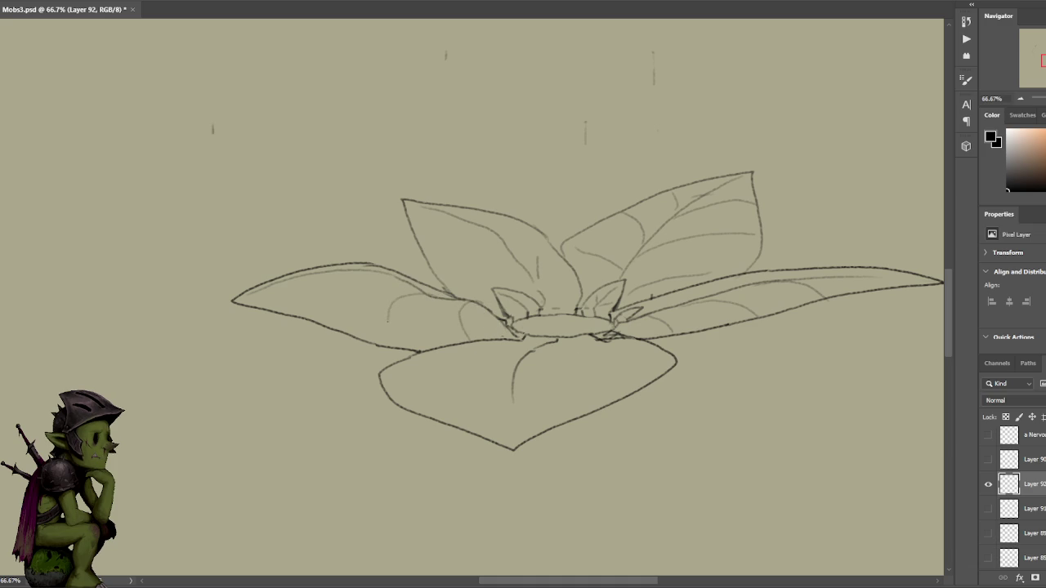
pyautogui.moveTo(381, 271); pyautogui.dragTo(302, 310)
# Add a central vein and side veins on the front leaf, plus detail marks inside the central ring.
pyautogui.moveTo(629, 245); pyautogui.dragTo(636, 234)
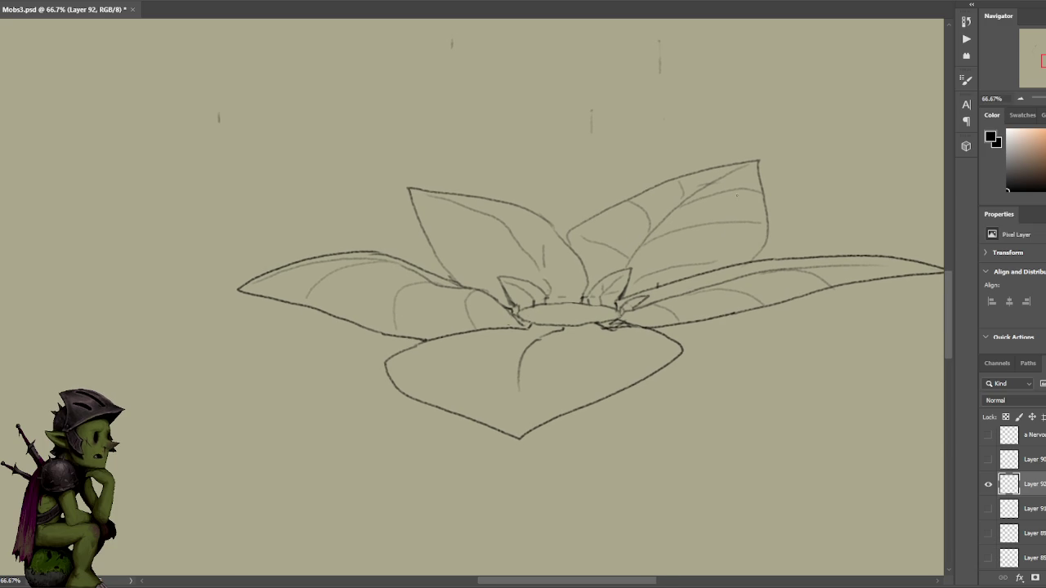
pyautogui.moveTo(567, 220); pyautogui.dragTo(559, 219)
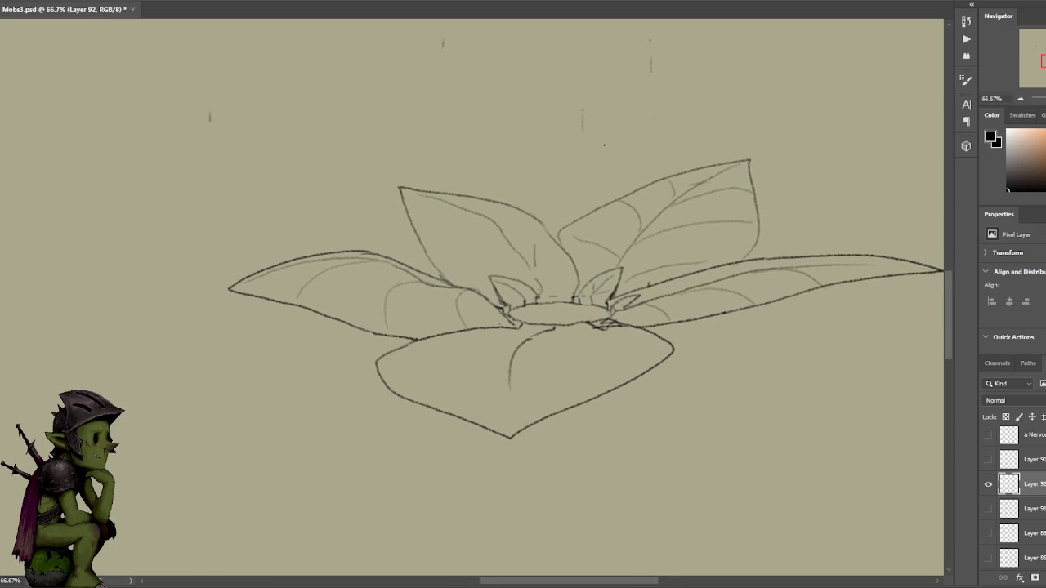
pyautogui.moveTo(510, 371); pyautogui.dragTo(575, 390)
pyautogui.moveTo(516, 352); pyautogui.dragTo(407, 378)
pyautogui.moveTo(552, 343); pyautogui.dragTo(621, 347)
pyautogui.hotkey('ctrl', 'z')
pyautogui.moveTo(548, 334); pyautogui.dragTo(663, 356)
pyautogui.moveTo(518, 329); pyautogui.dragTo(574, 306)
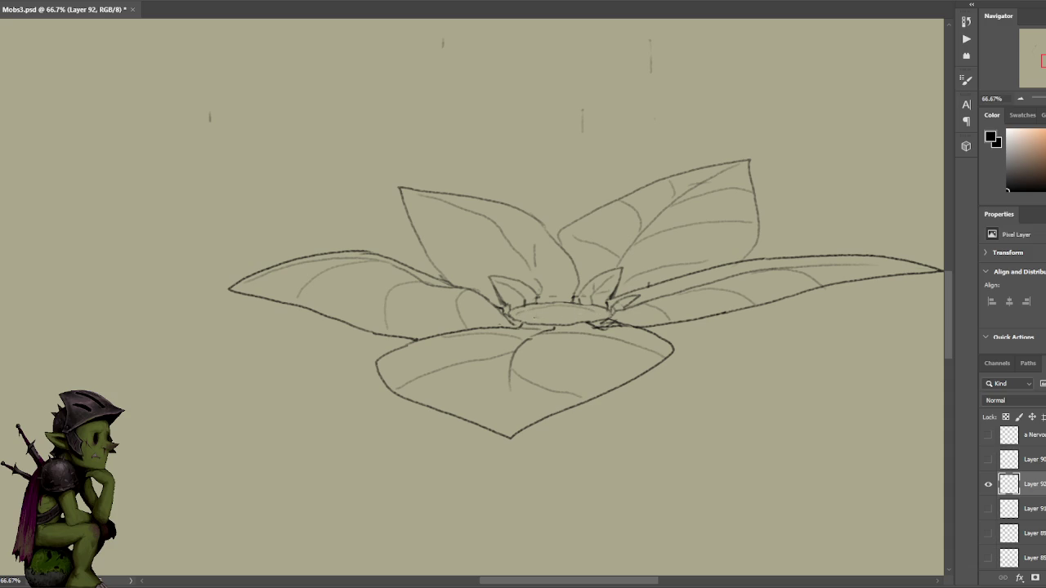
pyautogui.moveTo(528, 316); pyautogui.dragTo(572, 317)
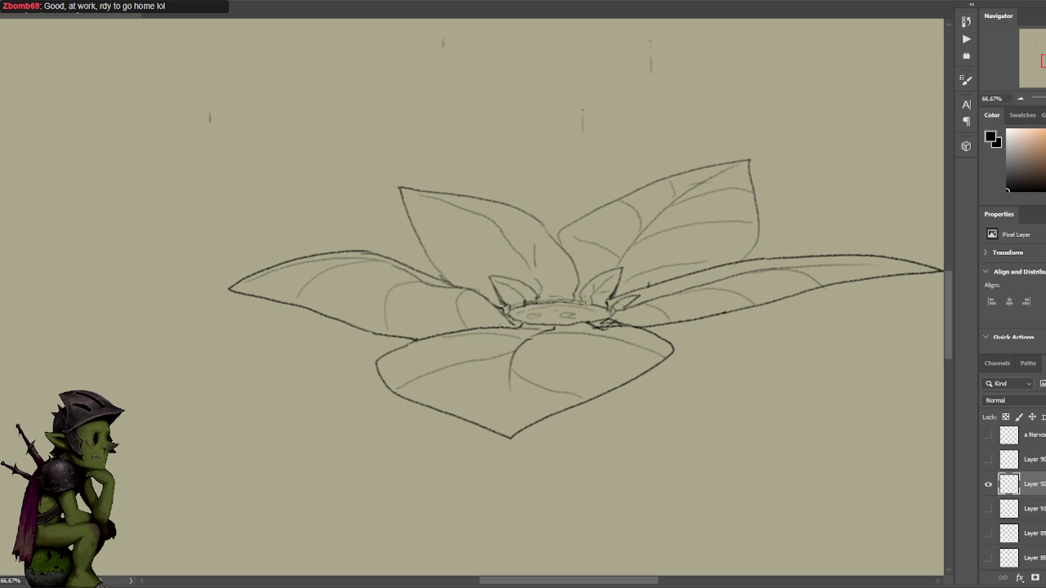
pyautogui.moveTo(590, 304); pyautogui.dragTo(609, 325)
# Dot the lower leaf's edge and add small marks at the leaf bases.
pyautogui.hotkey('ctrl', 'd')
pyautogui.moveTo(595, 325); pyautogui.dragTo(609, 321)
pyautogui.hotkey('ctrl', '-')
pyautogui.hotkey('ctrl', '-')
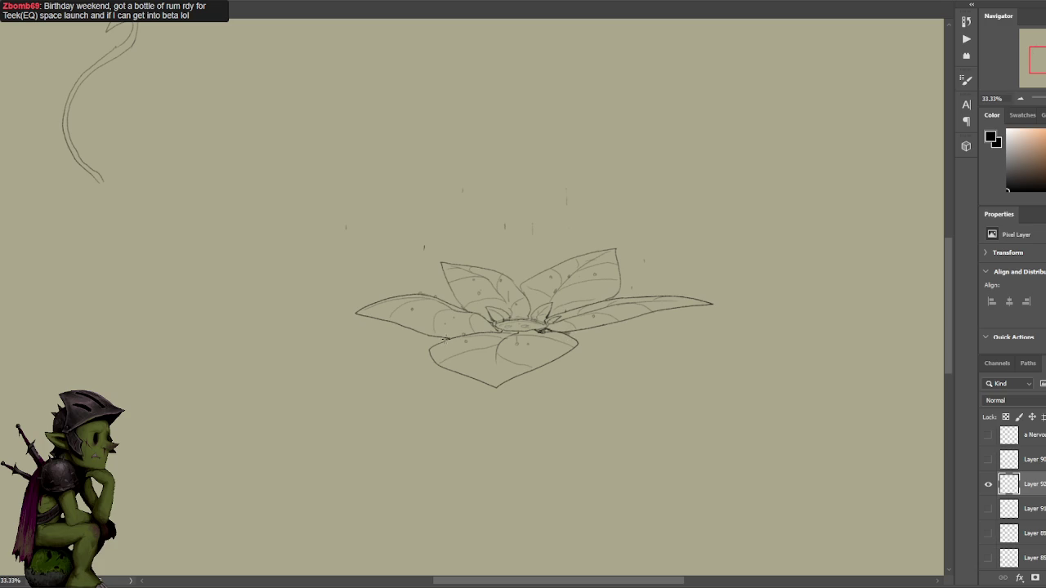
pyautogui.moveTo(439, 336); pyautogui.dragTo(446, 340)
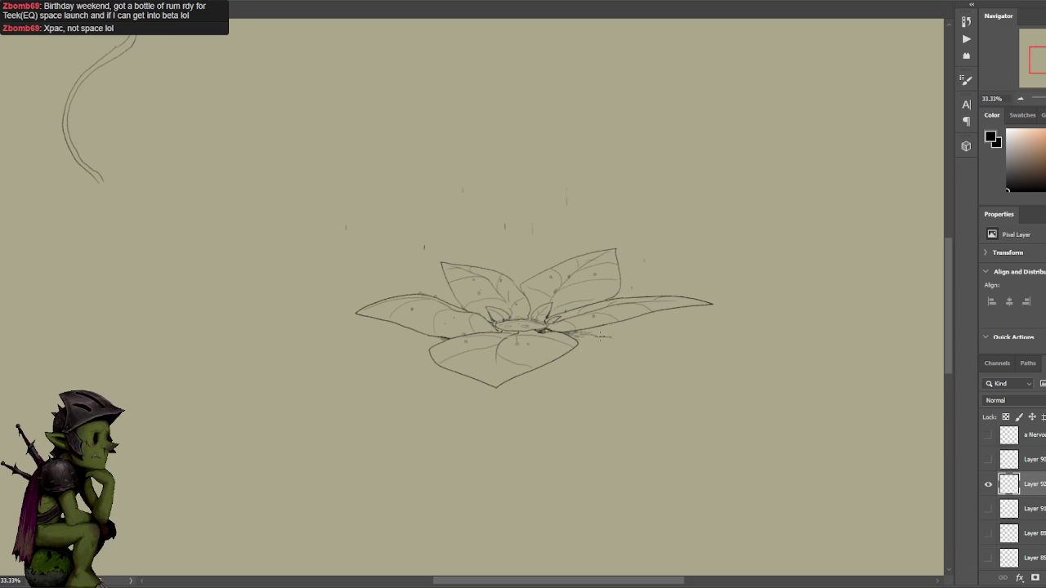
pyautogui.moveTo(595, 335)
pyautogui.mouseDown()
pyautogui.moveTo(572, 335)
pyautogui.moveTo(590, 341)
pyautogui.mouseUp()
pyautogui.hotkey('ctrl', 'z')
pyautogui.moveTo(515, 285); pyautogui.dragTo(384, 273)
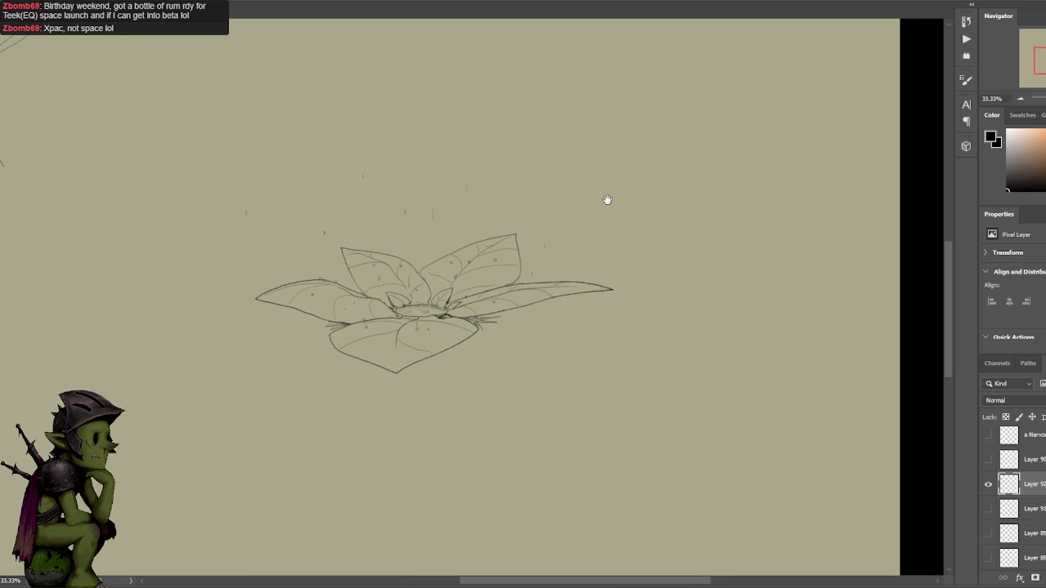
# Draw the first pointed leaves of the top-view plant, undoing stray strokes.
pyautogui.moveTo(658, 257)
pyautogui.mouseDown()
pyautogui.moveTo(675, 270)
pyautogui.moveTo(602, 242)
pyautogui.moveTo(627, 238)
pyautogui.mouseUp()
pyautogui.hotkey('ctrl', 'z')
pyautogui.hotkey('ctrl', 'z')
pyautogui.moveTo(651, 205); pyautogui.dragTo(706, 219)
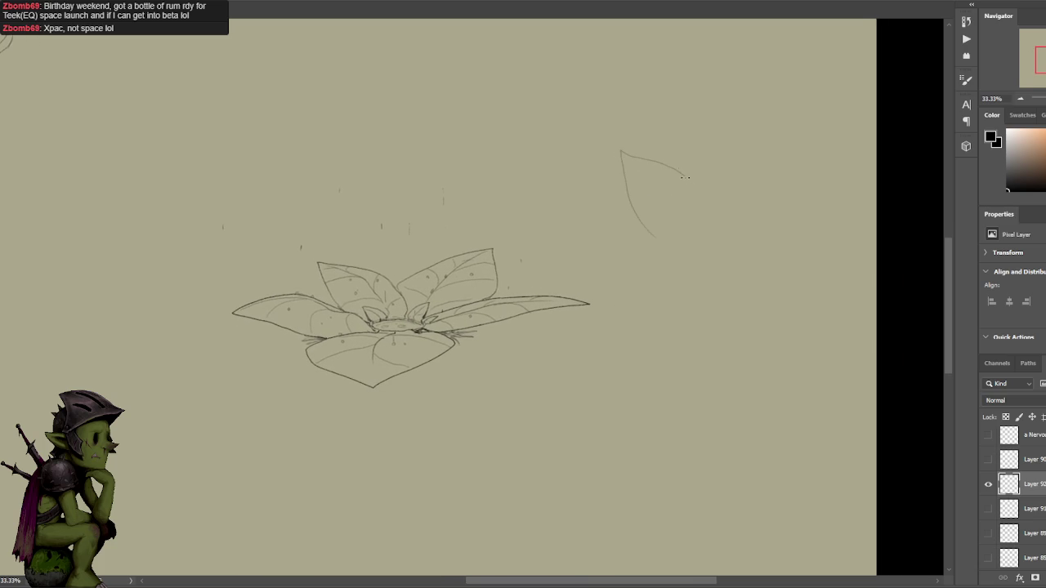
pyautogui.moveTo(688, 247); pyautogui.dragTo(709, 230)
pyautogui.hotkey('ctrl', 'z')
pyautogui.moveTo(699, 184)
pyautogui.mouseDown()
pyautogui.moveTo(765, 232)
pyautogui.moveTo(742, 241)
pyautogui.moveTo(778, 237)
pyautogui.moveTo(826, 253)
pyautogui.mouseUp()
pyautogui.hotkey('ctrl', 'z')
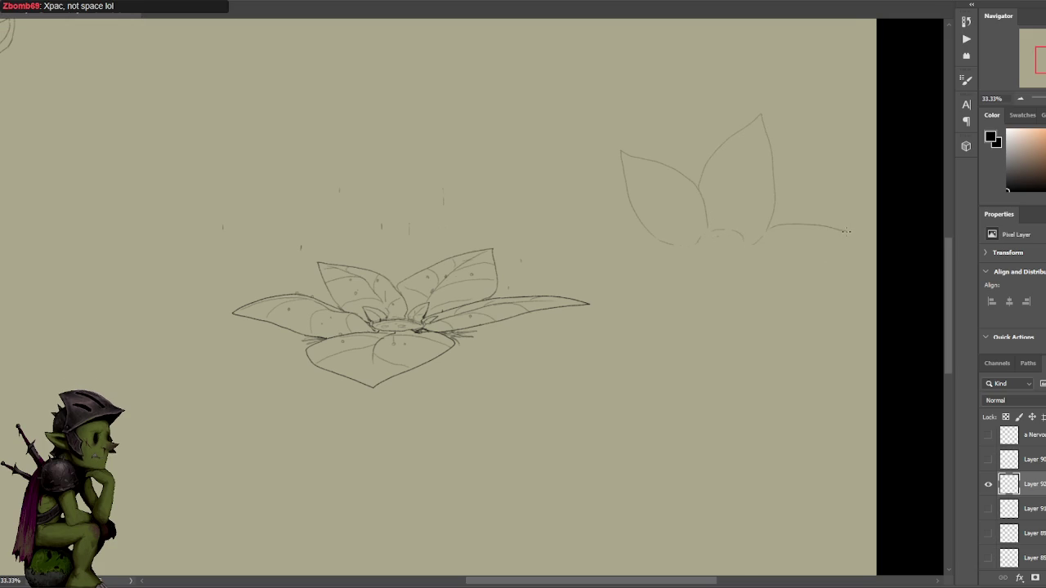
pyautogui.moveTo(765, 237); pyautogui.dragTo(739, 288)
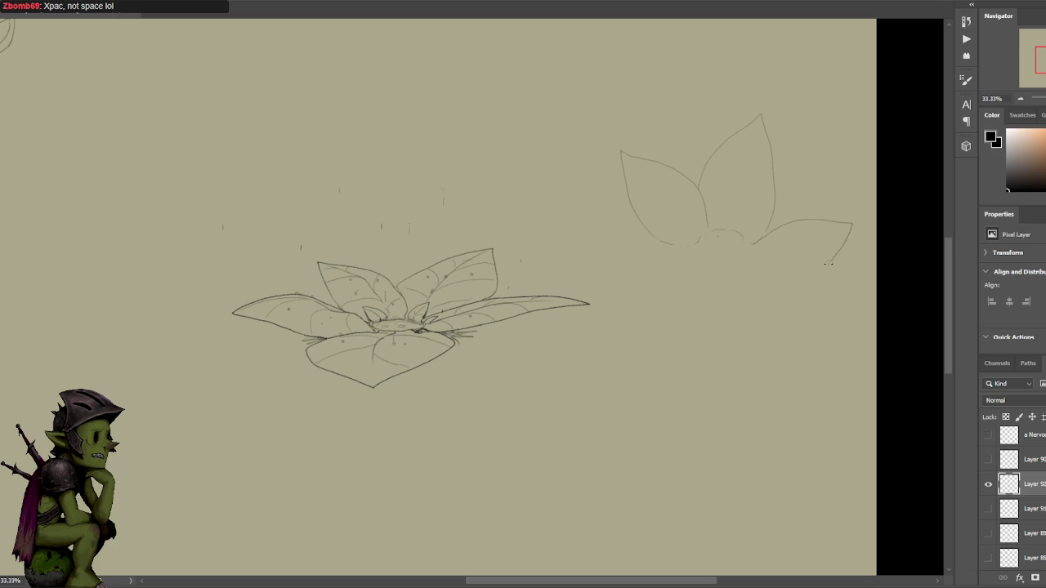
# Add the round centre, the lower leaf and short strokes near the leaf bases.
pyautogui.moveTo(699, 239); pyautogui.dragTo(727, 279)
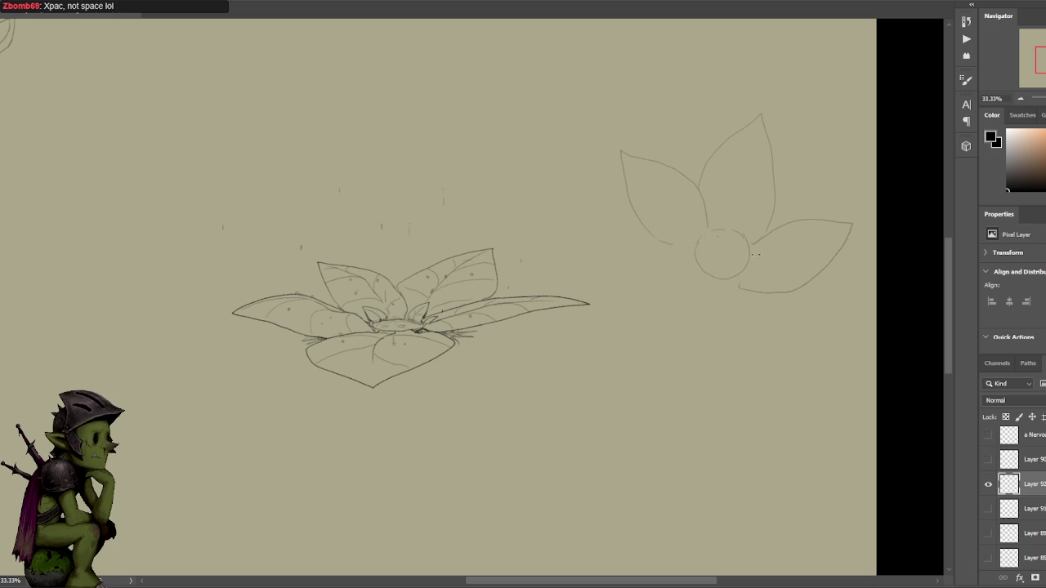
pyautogui.hotkey('ctrl', 'z')
pyautogui.hotkey('ctrl', 'z')
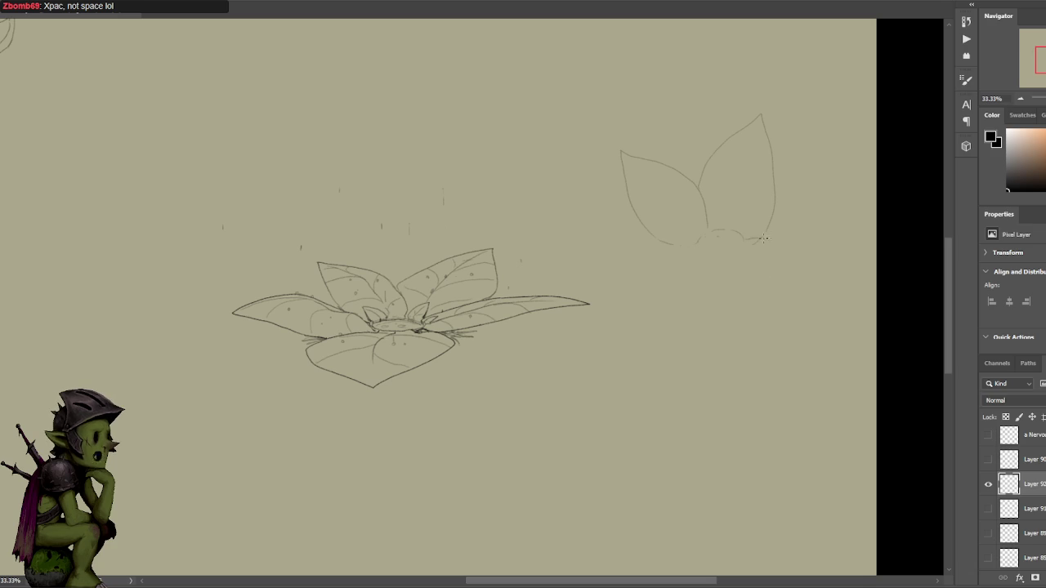
pyautogui.moveTo(752, 244); pyautogui.dragTo(820, 267)
pyautogui.hotkey('ctrl', 'z')
pyautogui.moveTo(752, 243); pyautogui.dragTo(834, 265)
pyautogui.hotkey('ctrl', 'z')
pyautogui.moveTo(737, 204)
pyautogui.mouseDown()
pyautogui.moveTo(731, 228)
pyautogui.moveTo(696, 242)
pyautogui.moveTo(775, 242)
pyautogui.mouseUp()
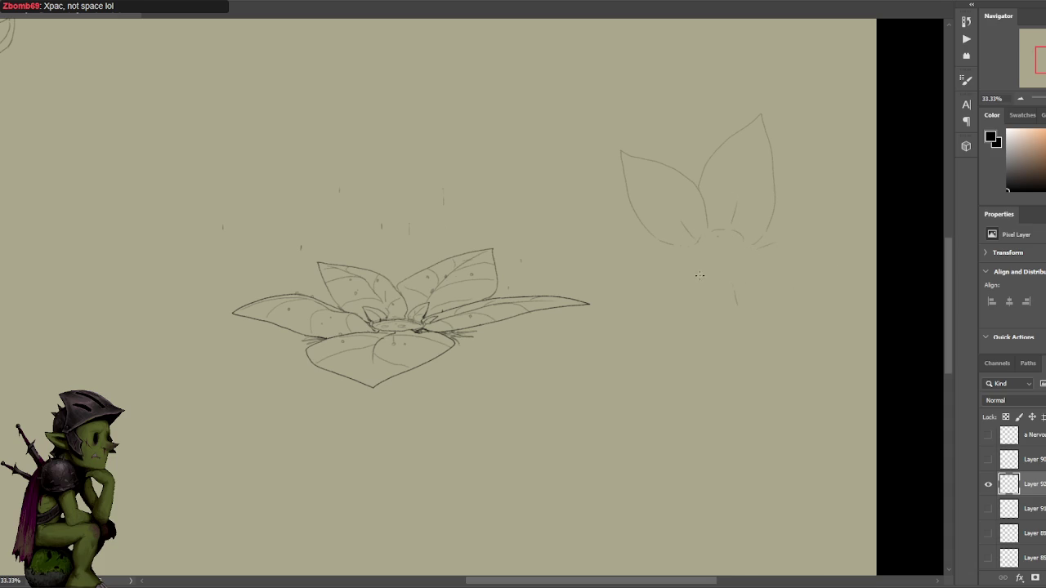
pyautogui.moveTo(619, 342); pyautogui.dragTo(705, 304)
pyautogui.moveTo(698, 252)
pyautogui.mouseDown()
pyautogui.moveTo(723, 275)
pyautogui.moveTo(713, 231)
pyautogui.mouseUp()
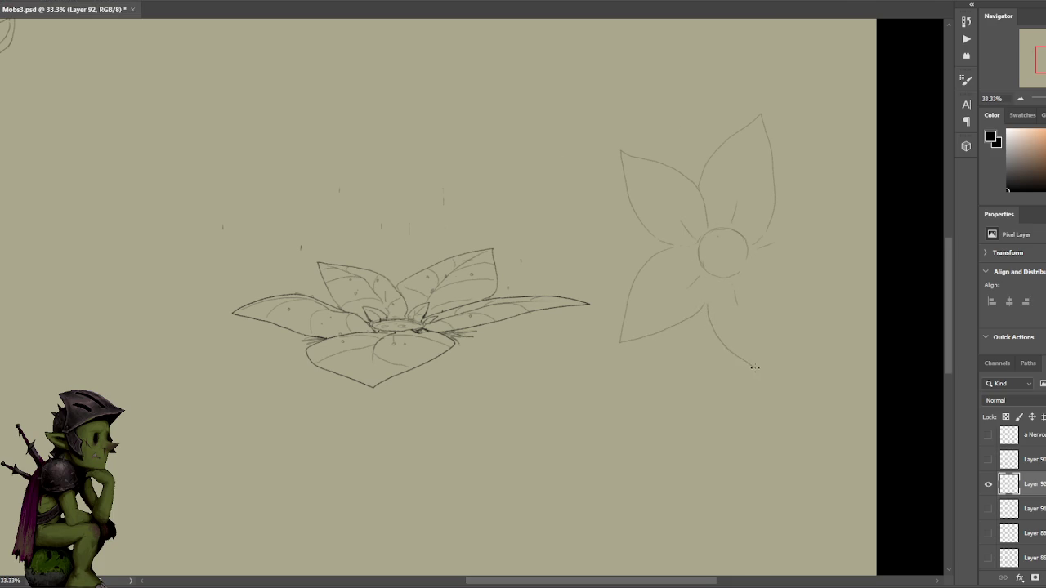
# Draw the lower leaf curving down-right and try the right leaf's upper and lower edges.
pyautogui.moveTo(716, 325)
pyautogui.mouseDown()
pyautogui.moveTo(760, 351)
pyautogui.moveTo(768, 280)
pyautogui.mouseUp()
pyautogui.moveTo(780, 196); pyautogui.dragTo(854, 209)
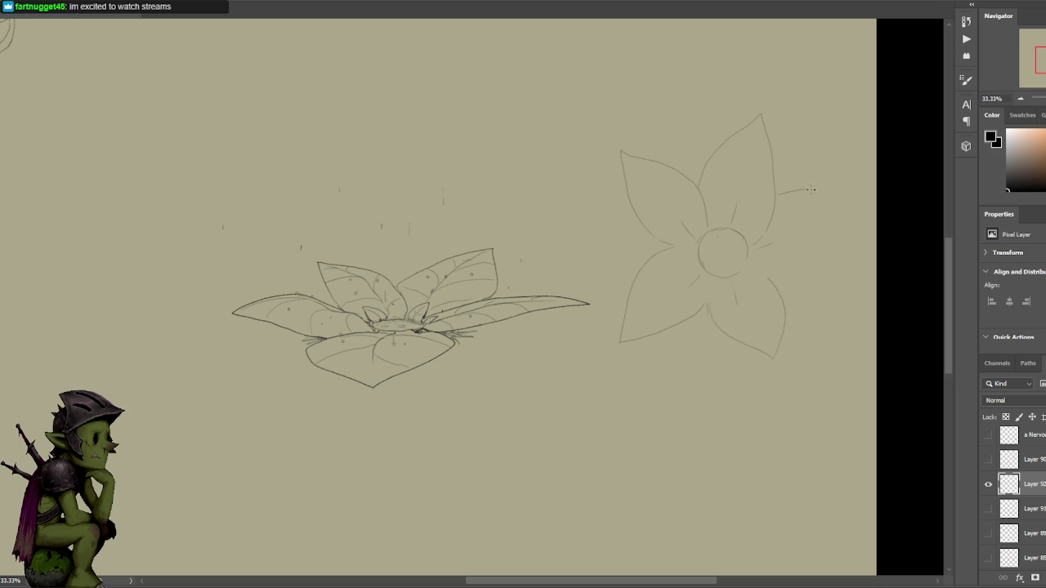
pyautogui.hotkey('ctrl', 'z')
pyautogui.moveTo(778, 204); pyautogui.dragTo(844, 237)
pyautogui.hotkey('ctrl', 'z')
pyautogui.moveTo(775, 280); pyautogui.dragTo(839, 247)
pyautogui.hotkey('ctrl', 'z')
# Retry the right leaf edge with shorter strokes until it fits.
pyautogui.moveTo(775, 280); pyautogui.dragTo(828, 237)
pyautogui.hotkey('ctrl', 'z')
pyautogui.moveTo(775, 280)
pyautogui.mouseDown()
pyautogui.moveTo(801, 274)
pyautogui.moveTo(836, 221)
pyautogui.moveTo(797, 207)
pyautogui.mouseUp()
pyautogui.hotkey('ctrl', 'z')
pyautogui.moveTo(776, 208)
pyautogui.mouseDown()
pyautogui.moveTo(825, 213)
pyautogui.moveTo(817, 253)
pyautogui.moveTo(779, 275)
pyautogui.mouseUp()
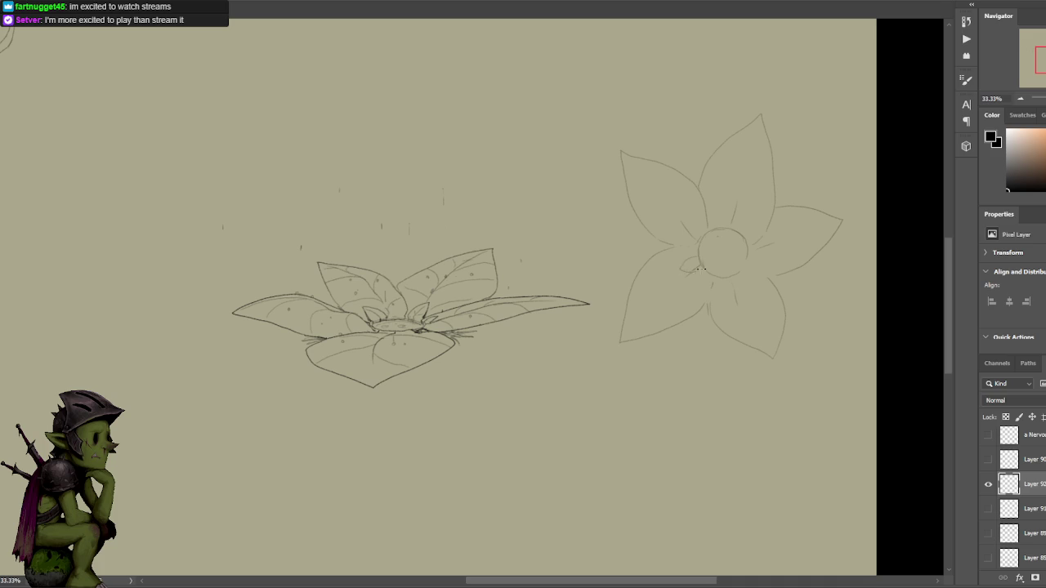
pyautogui.hotkey('ctrl', 'z')
# Ring the round centre with small buds and erase the curl beside it.
pyautogui.moveTo(739, 299); pyautogui.dragTo(744, 275)
pyautogui.moveTo(745, 250)
pyautogui.mouseDown()
pyautogui.moveTo(759, 245)
pyautogui.moveTo(734, 221)
pyautogui.mouseUp()
pyautogui.moveTo(717, 214)
pyautogui.mouseDown()
pyautogui.moveTo(724, 229)
pyautogui.moveTo(685, 217)
pyautogui.moveTo(706, 227)
pyautogui.mouseUp()
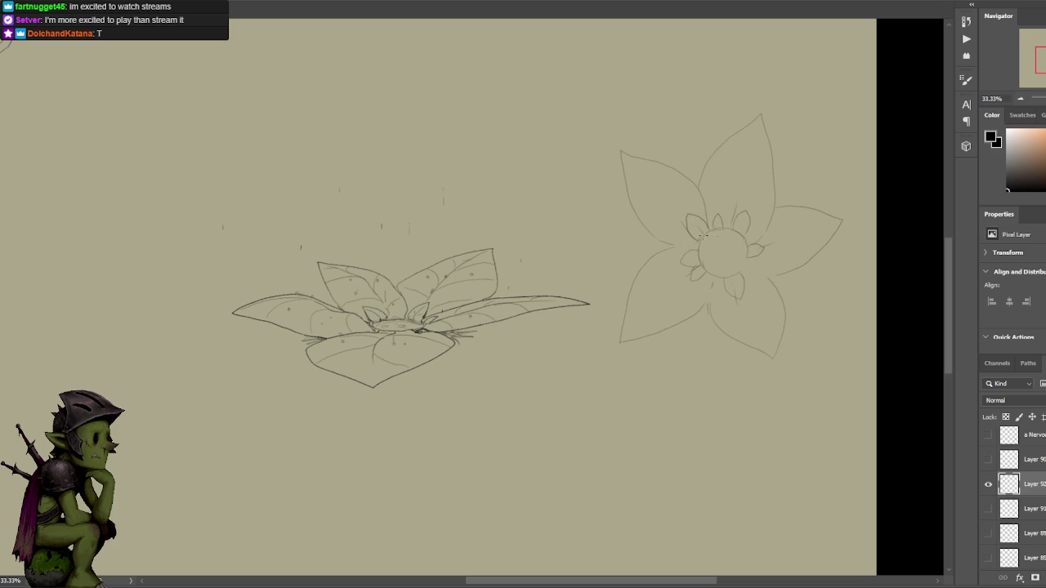
pyautogui.moveTo(757, 250); pyautogui.dragTo(747, 251)
# Erase the lower-right leaf's loose ends and close its outline toward the centre.
pyautogui.moveTo(783, 352)
pyautogui.mouseDown()
pyautogui.moveTo(737, 331)
pyautogui.moveTo(722, 337)
pyautogui.moveTo(766, 366)
pyautogui.mouseUp()
pyautogui.hotkey('ctrl', 'z')
pyautogui.moveTo(717, 330)
pyautogui.mouseDown()
pyautogui.moveTo(752, 354)
pyautogui.moveTo(781, 292)
pyautogui.mouseUp()
pyautogui.hotkey('ctrl', 'z')
pyautogui.moveTo(770, 364); pyautogui.dragTo(778, 306)
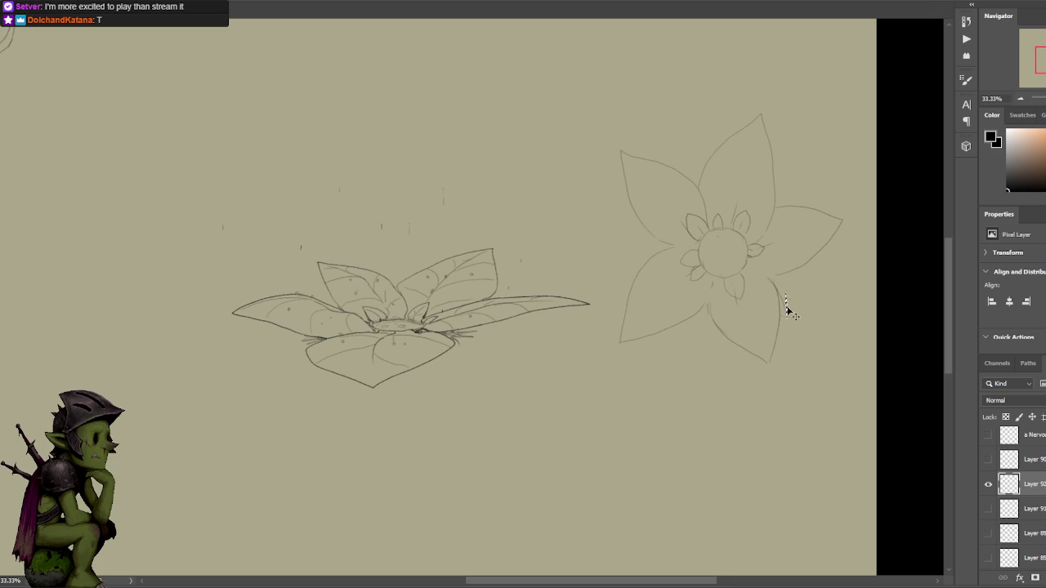
pyautogui.moveTo(777, 298); pyautogui.dragTo(762, 275)
pyautogui.scroll(-2, 773, 211)
# Redraw the lower-left leaf and add edge strokes and a twig mark by the right leaf.
pyautogui.scroll(2, 743, 233)
pyautogui.moveTo(708, 324); pyautogui.dragTo(677, 367)
pyautogui.hotkey('ctrl', 'z')
pyautogui.moveTo(698, 296); pyautogui.dragTo(712, 337)
pyautogui.hotkey('ctrl', 'z')
pyautogui.moveTo(625, 311)
pyautogui.mouseDown()
pyautogui.moveTo(634, 279)
pyautogui.moveTo(619, 322)
pyautogui.moveTo(688, 316)
pyautogui.moveTo(708, 304)
pyautogui.moveTo(715, 279)
pyautogui.mouseUp()
pyautogui.hotkey('ctrl', 'z')
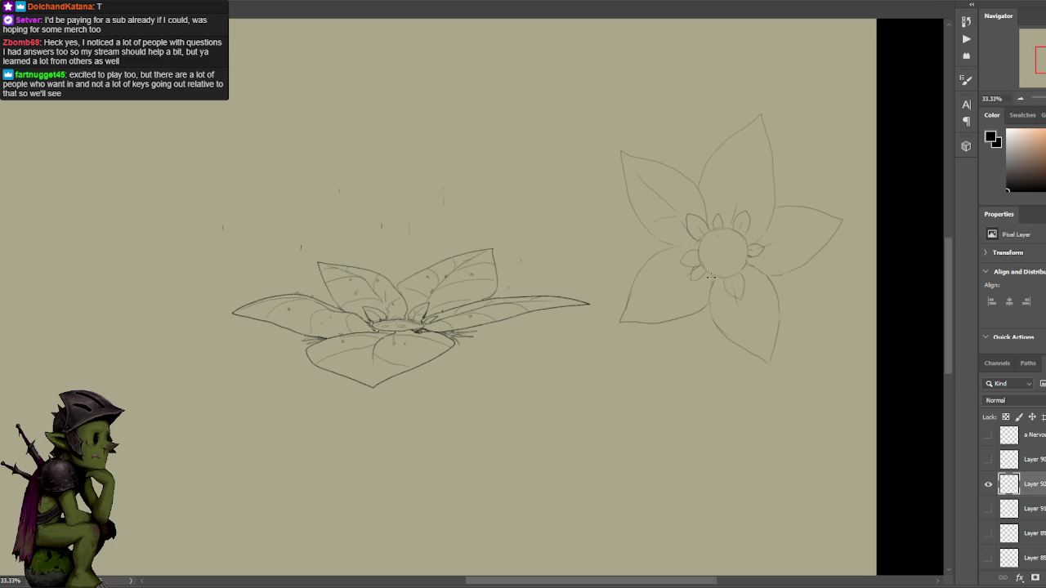
pyautogui.moveTo(698, 320); pyautogui.dragTo(707, 311)
pyautogui.moveTo(657, 245); pyautogui.dragTo(635, 250)
pyautogui.moveTo(777, 204); pyautogui.dragTo(790, 194)
# Draw a vein from the centre toward the upper leaf, then check the drawing zoomed out.
pyautogui.moveTo(748, 236); pyautogui.dragTo(709, 223)
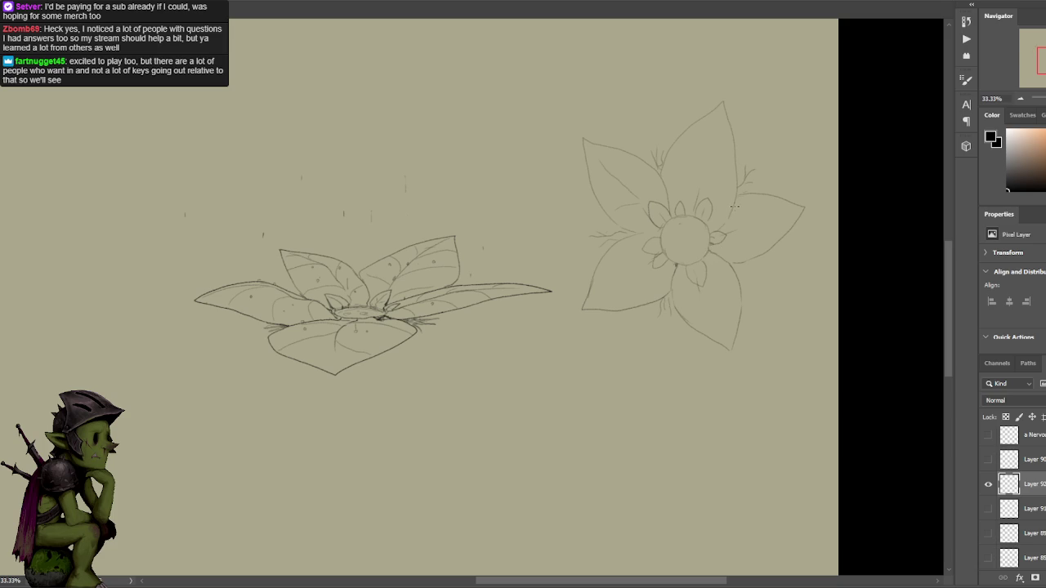
pyautogui.moveTo(693, 210); pyautogui.dragTo(707, 151)
pyautogui.hotkey('ctrl', '-')
pyautogui.hotkey('ctrl', '+')
pyautogui.hotkey('ctrl', '-')
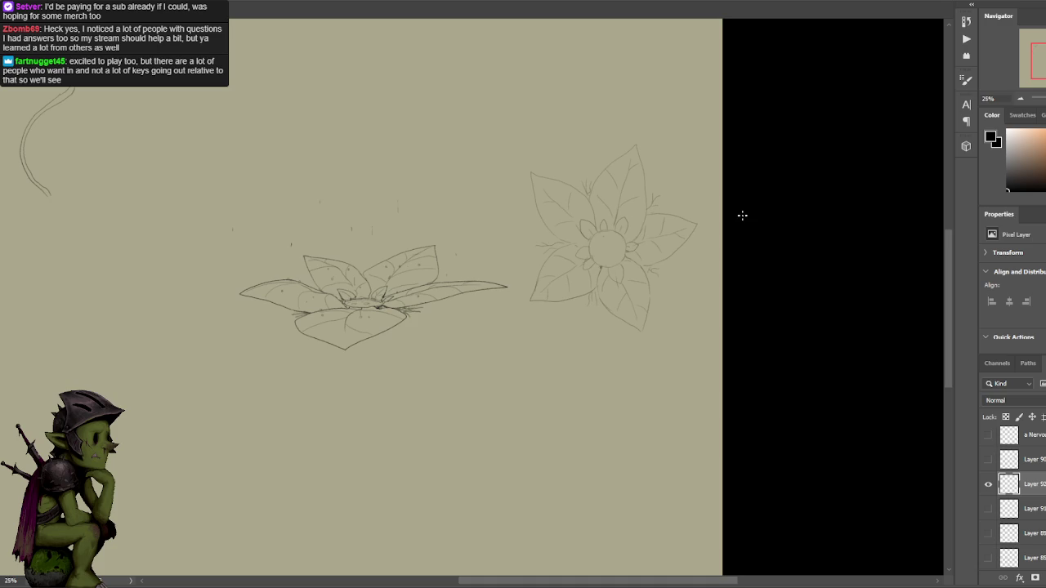
pyautogui.moveTo(682, 231); pyautogui.dragTo(646, 205)
pyautogui.hotkey('ctrl', '+')
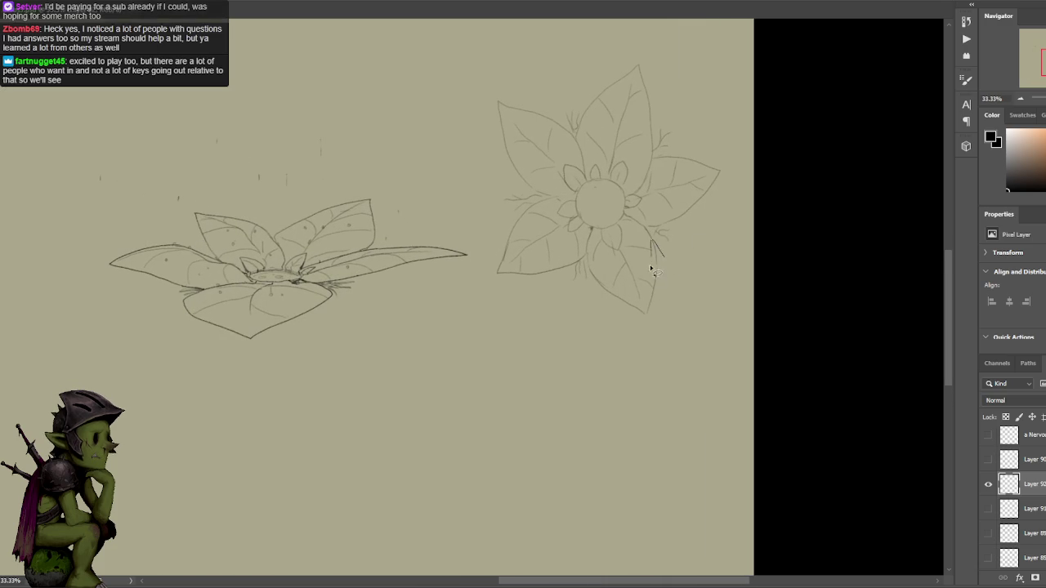
# Erase the lower-right leaf outline and redraw its edges.
pyautogui.moveTo(664, 247); pyautogui.dragTo(592, 278)
pyautogui.press('Delete')
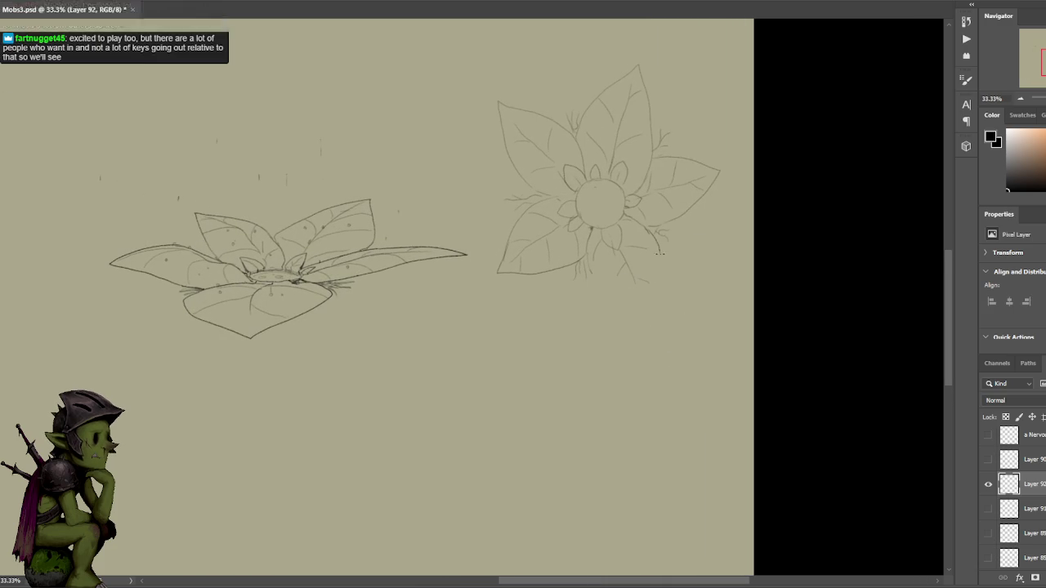
pyautogui.moveTo(662, 256); pyautogui.dragTo(659, 320)
pyautogui.hotkey('ctrl', 'z')
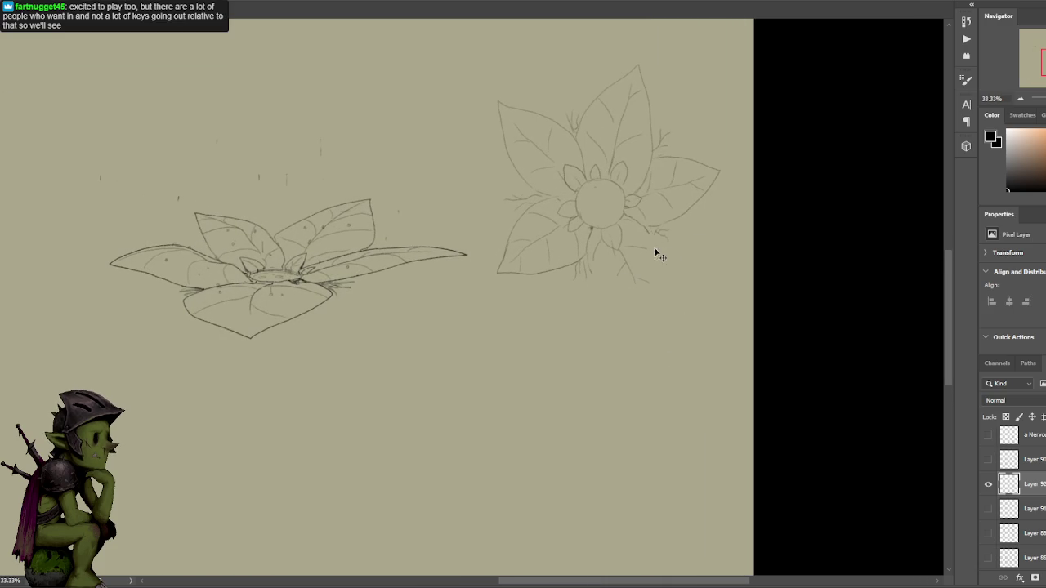
pyautogui.moveTo(660, 268); pyautogui.dragTo(654, 313)
pyautogui.moveTo(588, 260)
pyautogui.mouseDown()
pyautogui.moveTo(617, 304)
pyautogui.moveTo(652, 325)
pyautogui.mouseUp()
pyautogui.hotkey('ctrl', 'z')
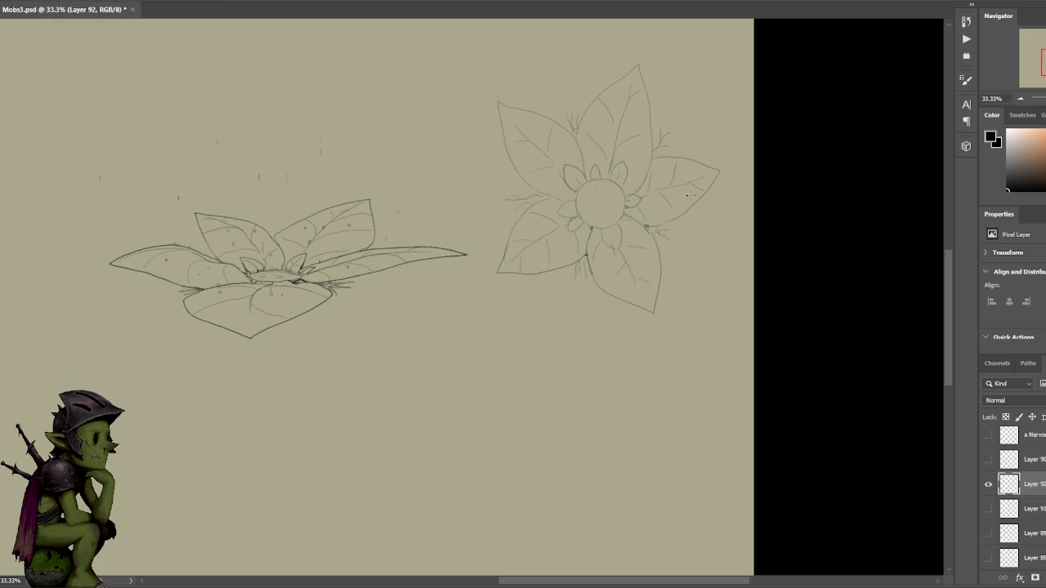
# Lasso the stray stem sketch on the left and delete it.
pyautogui.moveTo(624, 185)
pyautogui.mouseDown()
pyautogui.moveTo(690, 179)
pyautogui.moveTo(171, 109)
pyautogui.moveTo(0, 46)
pyautogui.mouseUp()
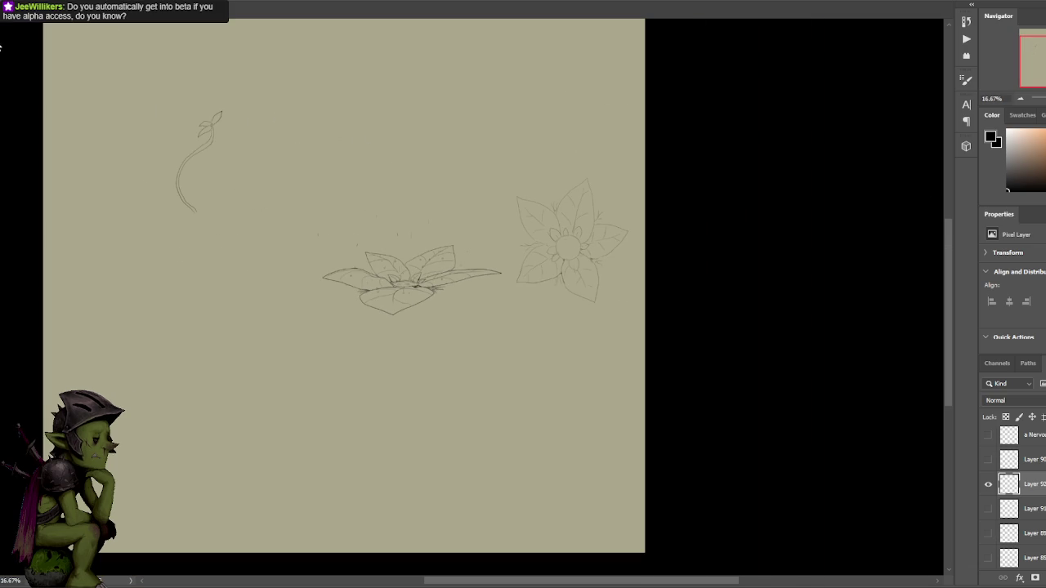
pyautogui.moveTo(416, 225); pyautogui.dragTo(352, 261)
pyautogui.press('l')
pyautogui.moveTo(211, 216); pyautogui.dragTo(263, 217)
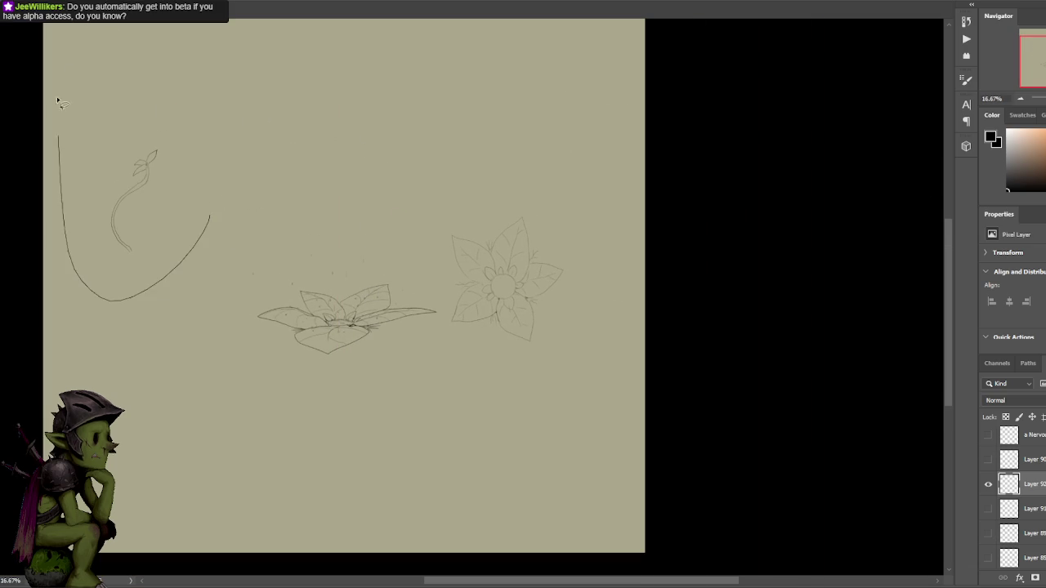
pyautogui.press('Delete')
pyautogui.hotkey('ctrl', 'd')
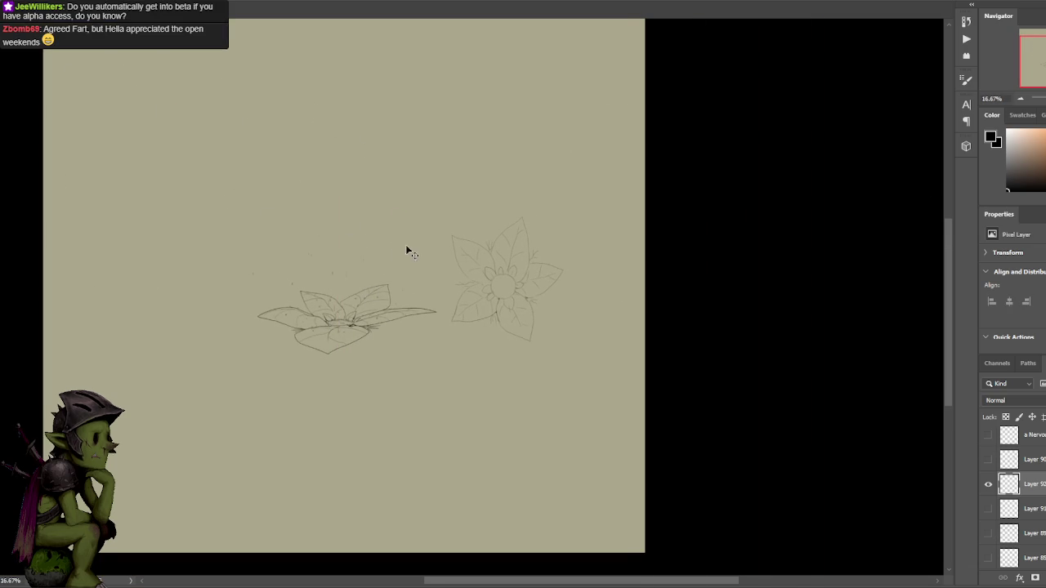
# Lasso the top-view plant and move it down and right with a transform.
pyautogui.hotkey('ctrl', '+')
pyautogui.moveTo(554, 279); pyautogui.dragTo(516, 245)
pyautogui.moveTo(605, 388)
pyautogui.mouseDown()
pyautogui.moveTo(385, 317)
pyautogui.moveTo(520, 76)
pyautogui.mouseUp()
pyautogui.moveTo(592, 85)
pyautogui.mouseDown()
pyautogui.moveTo(638, 339)
pyautogui.moveTo(635, 325)
pyautogui.mouseUp()
pyautogui.hotkey('ctrl', 't')
pyautogui.press('Return')
# Select the top-view plant sketch and copy it onto a new layer.
pyautogui.scroll(-2, 664, 148)
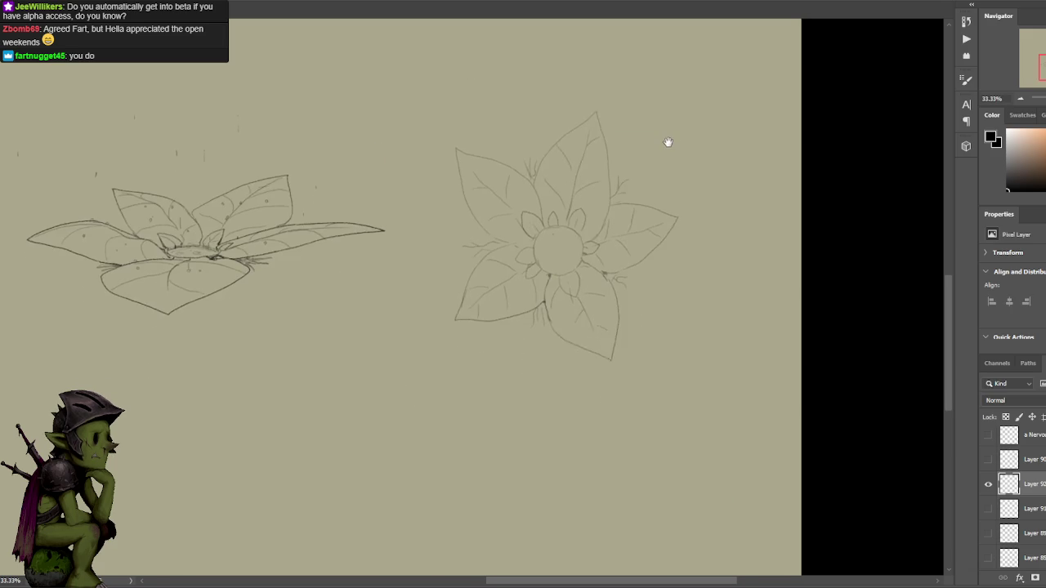
pyautogui.scroll(-2, 656, 175)
pyautogui.scroll(-2, 619, 232)
pyautogui.scroll(-2, 621, 243)
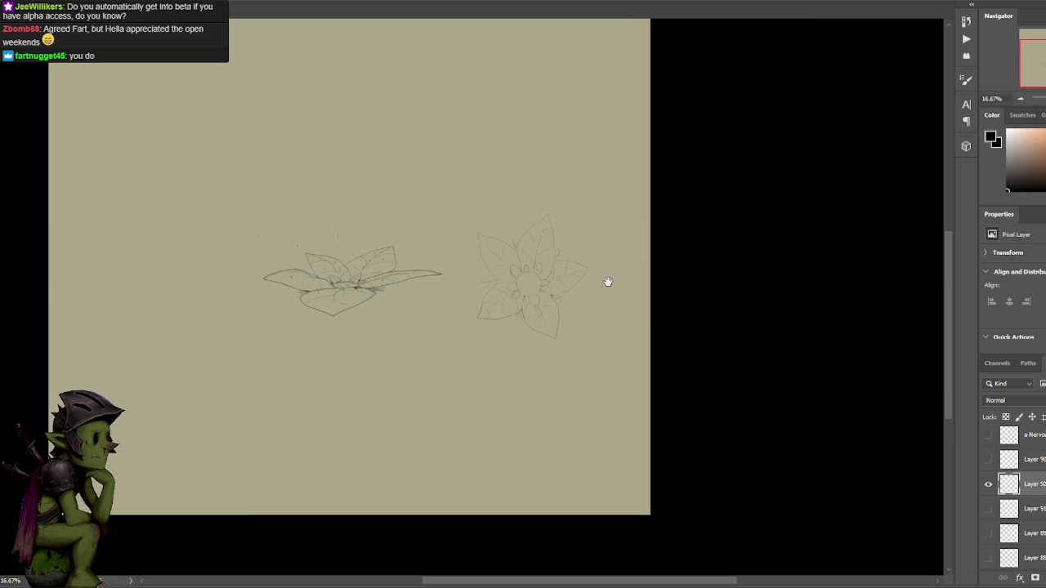
pyautogui.moveTo(594, 353); pyautogui.dragTo(624, 333)
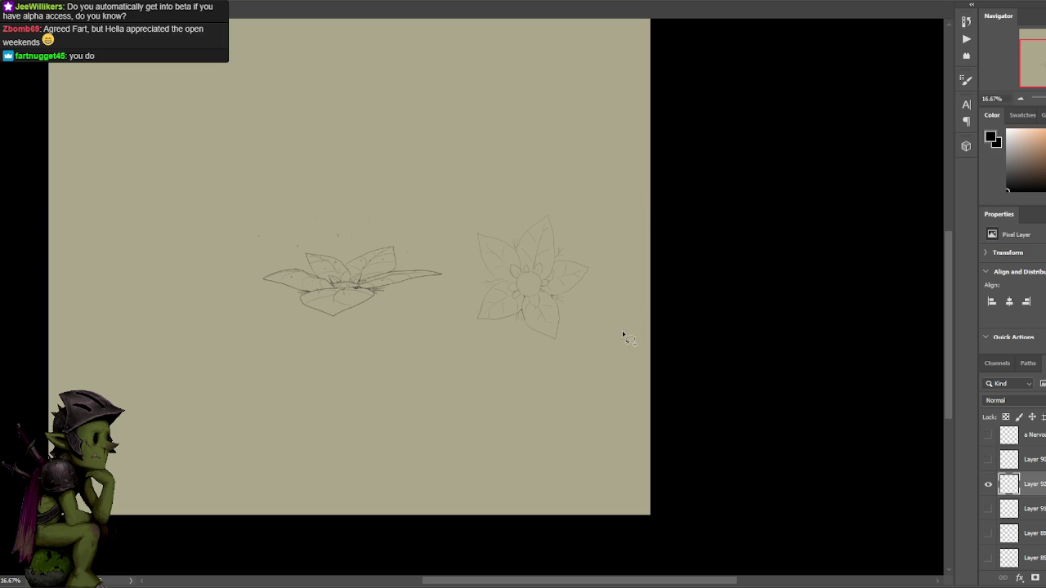
pyautogui.hotkey('ctrl', 'j')
# Move the plant copy above the original and squash it vertically.
pyautogui.press('v')
pyautogui.moveTo(559, 259); pyautogui.dragTo(444, 112)
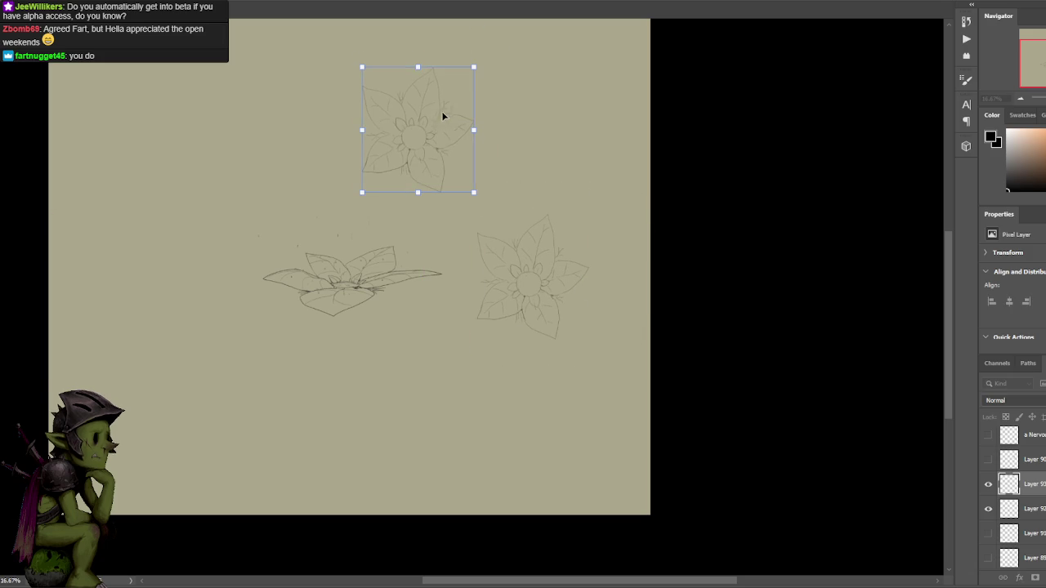
pyautogui.moveTo(412, 65); pyautogui.dragTo(415, 152)
pyautogui.hotkey('ctrl', '+')
pyautogui.moveTo(493, 199); pyautogui.dragTo(529, 164)
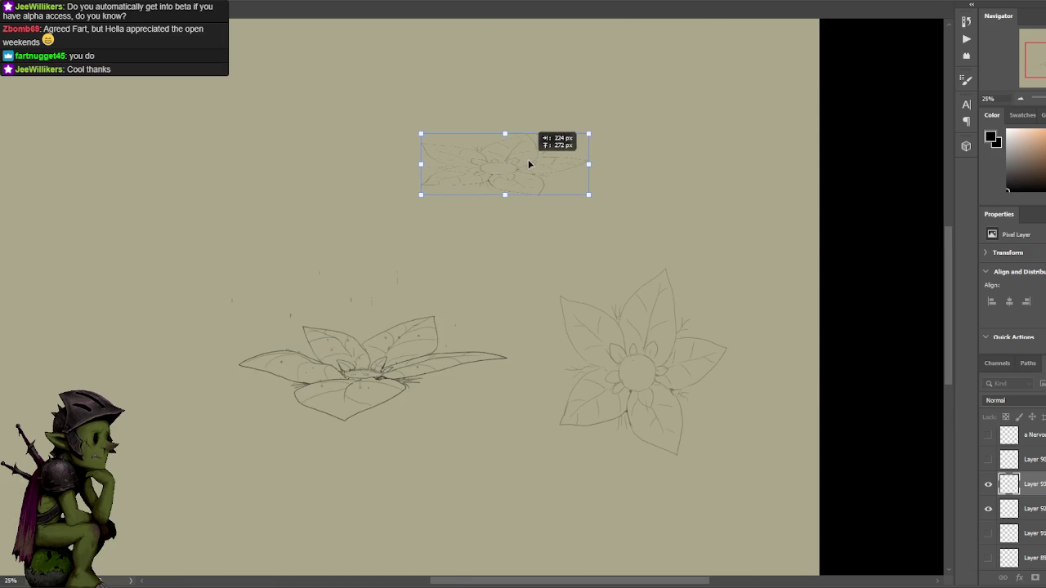
pyautogui.press('Return')
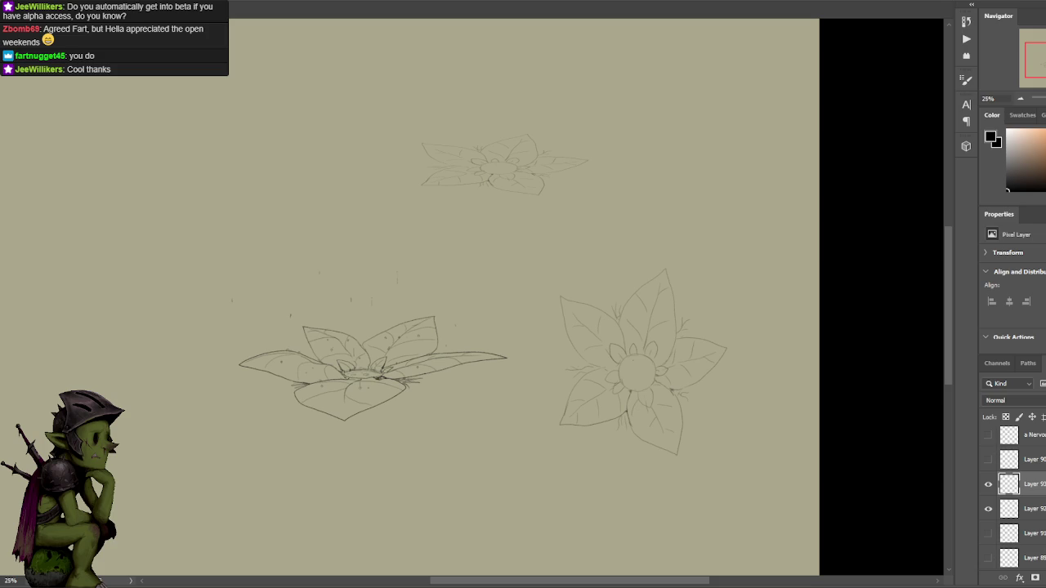
# Show and select Layer 92 and pick a muted pinkish brown painting colour.
pyautogui.click(988, 508)
pyautogui.click(1010, 508)
pyautogui.press('x')
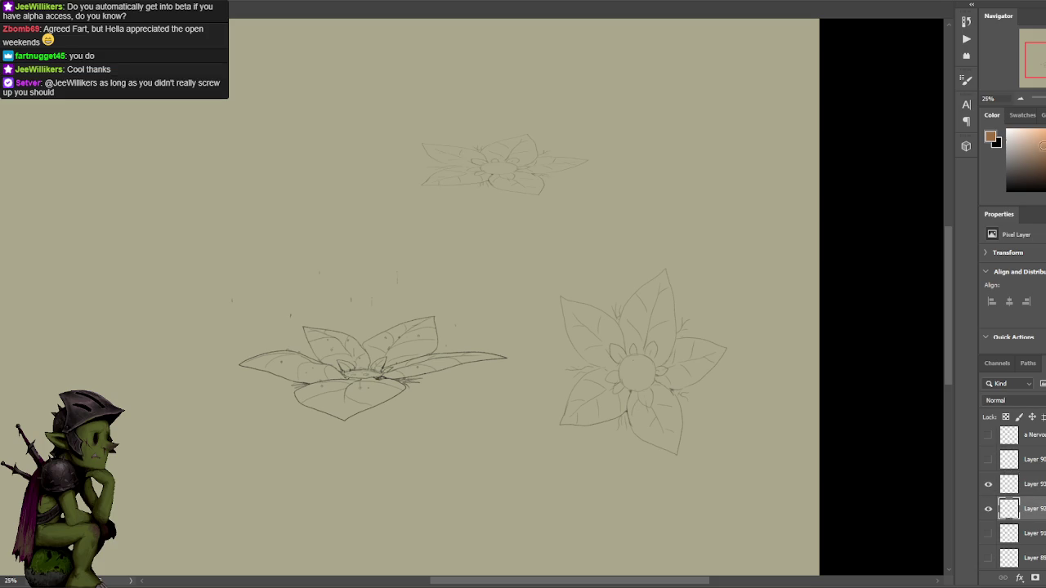
pyautogui.click(1036, 153)
# Paint a broad yellowish tan wash across and around the squashed plant copy.
pyautogui.moveTo(1036, 153); pyautogui.dragTo(1037, 152)
pyautogui.press('b')
pyautogui.moveTo(571, 197)
pyautogui.mouseDown()
pyautogui.moveTo(394, 190)
pyautogui.moveTo(492, 152)
pyautogui.mouseUp()
pyautogui.moveTo(548, 202)
pyautogui.mouseDown()
pyautogui.moveTo(403, 165)
pyautogui.moveTo(620, 125)
pyautogui.moveTo(437, 194)
pyautogui.moveTo(411, 145)
pyautogui.moveTo(576, 129)
pyautogui.mouseUp()
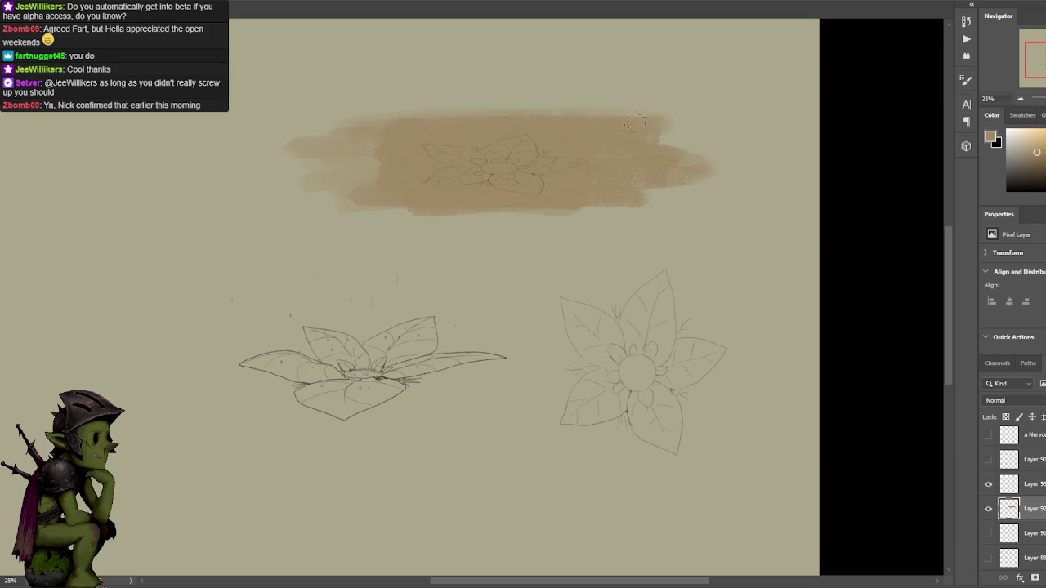
pyautogui.moveTo(664, 133); pyautogui.dragTo(732, 174)
pyautogui.moveTo(401, 205)
pyautogui.mouseDown()
pyautogui.moveTo(515, 216)
pyautogui.moveTo(364, 212)
pyautogui.mouseUp()
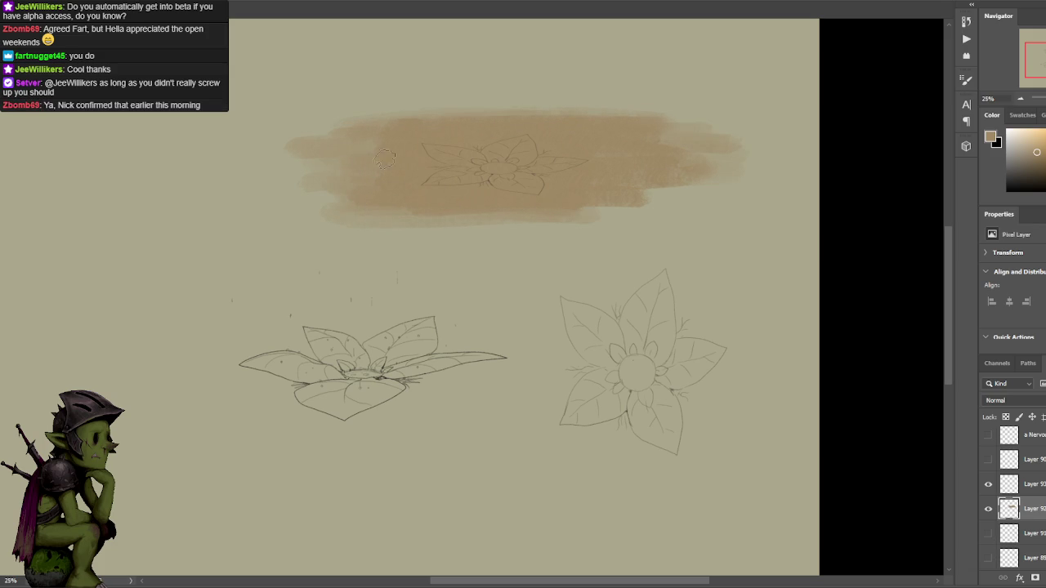
pyautogui.hotkey('ctrl', '+')
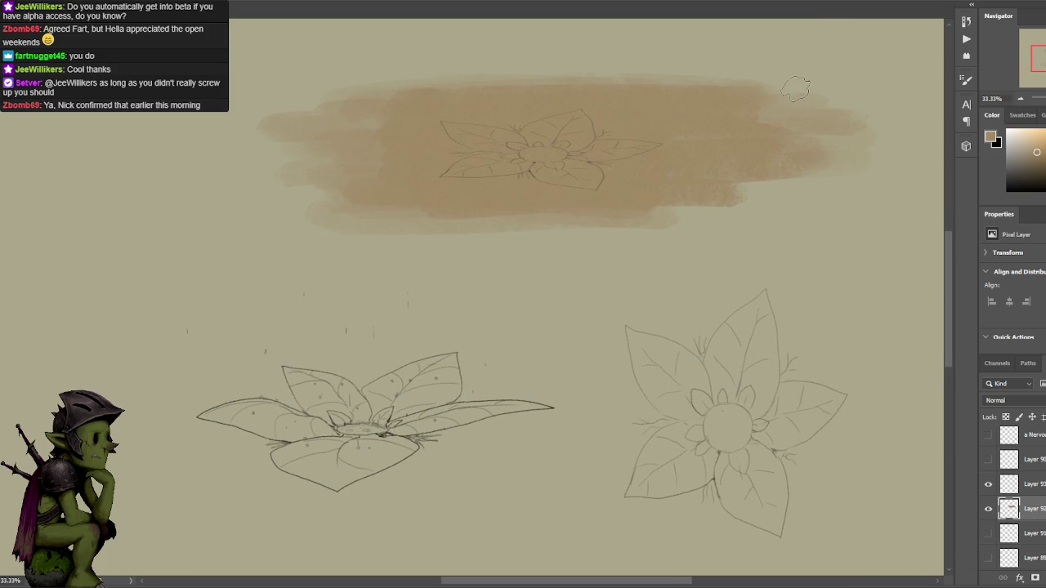
# Shade the squashed plant's centre and upper-left leaf area dark brown.
pyautogui.moveTo(1035, 154); pyautogui.dragTo(1044, 163)
pyautogui.moveTo(549, 156); pyautogui.dragTo(585, 148)
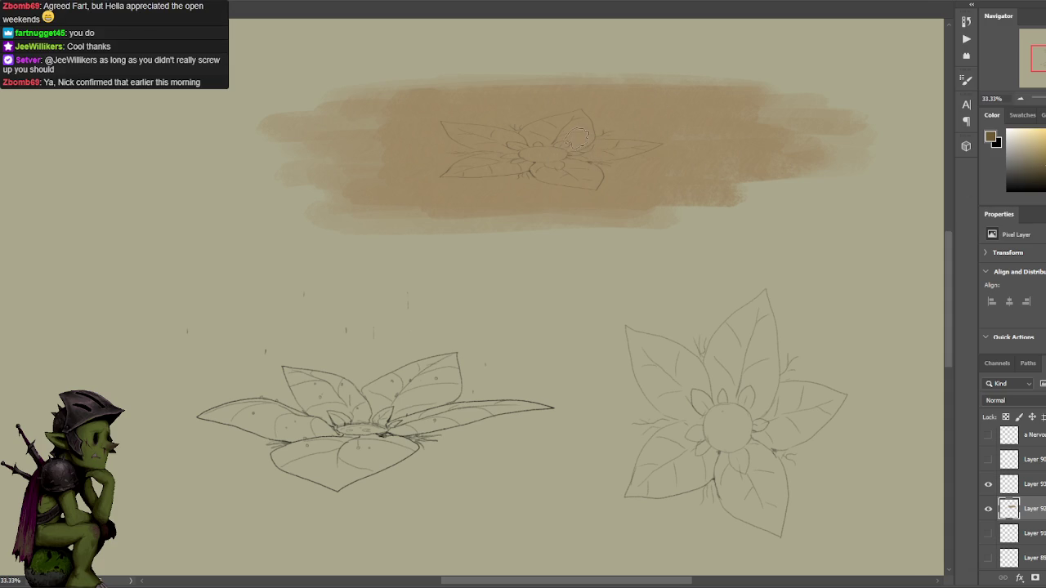
pyautogui.moveTo(545, 133)
pyautogui.mouseDown()
pyautogui.moveTo(582, 119)
pyautogui.moveTo(564, 139)
pyautogui.moveTo(527, 148)
pyautogui.moveTo(461, 129)
pyautogui.moveTo(519, 155)
pyautogui.moveTo(455, 170)
pyautogui.moveTo(505, 165)
pyautogui.moveTo(595, 185)
pyautogui.moveTo(577, 167)
pyautogui.moveTo(580, 177)
pyautogui.moveTo(601, 145)
pyautogui.moveTo(647, 146)
pyautogui.moveTo(590, 161)
pyautogui.mouseUp()
pyautogui.keyDown('alt'); pyautogui.click(538, 156); pyautogui.keyUp('alt')
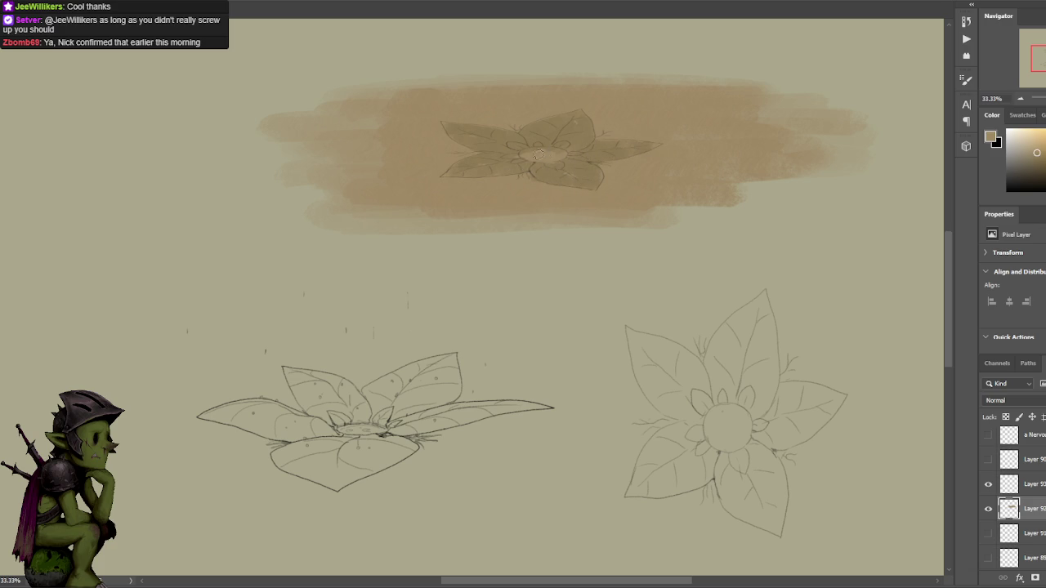
# Eyedrop colours from the squashed plant's centre.
pyautogui.keyDown('alt'); pyautogui.click(533, 152); pyautogui.keyUp('alt')
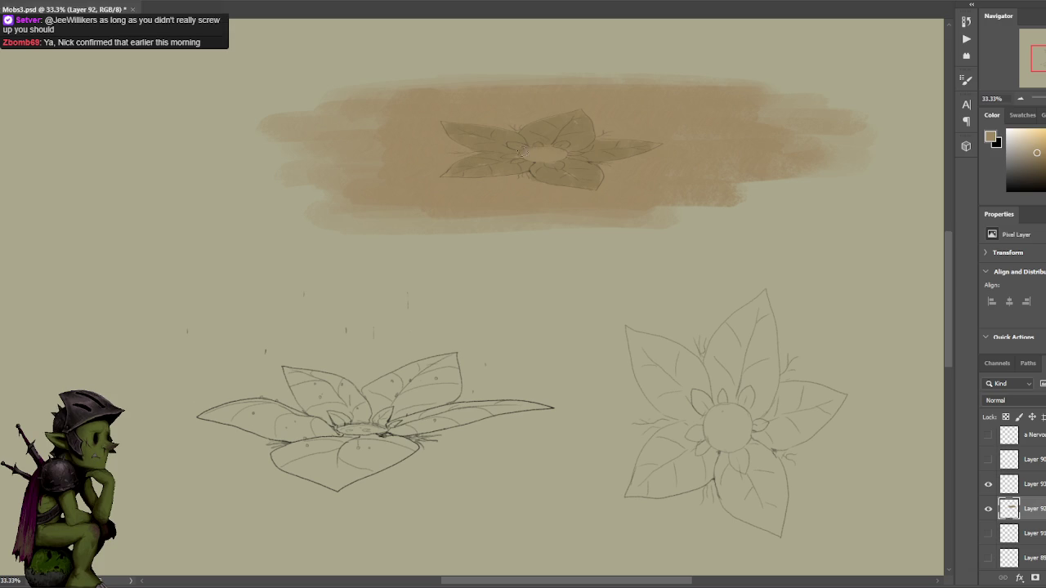
pyautogui.keyDown('alt'); pyautogui.click(533, 154); pyautogui.keyUp('alt')
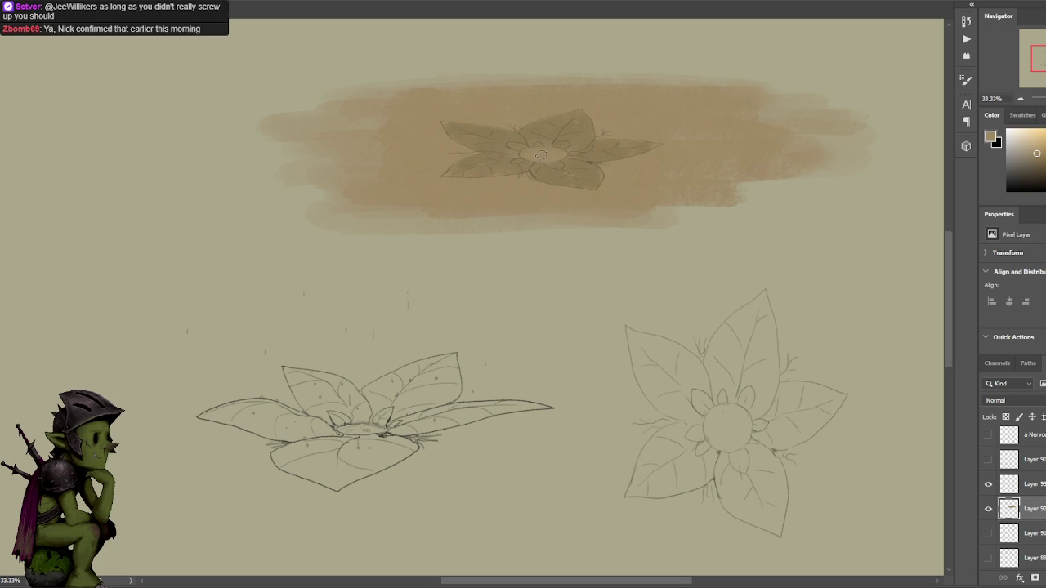
pyautogui.keyDown('alt'); pyautogui.click(554, 145); pyautogui.keyUp('alt')
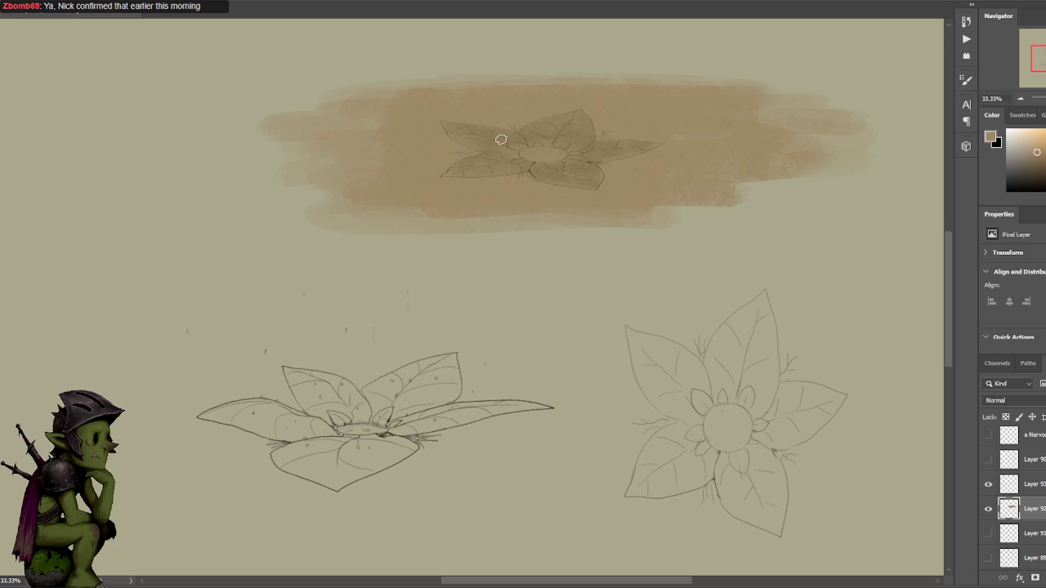
pyautogui.hotkey('ctrl', '-')
pyautogui.hotkey('ctrl', '-')
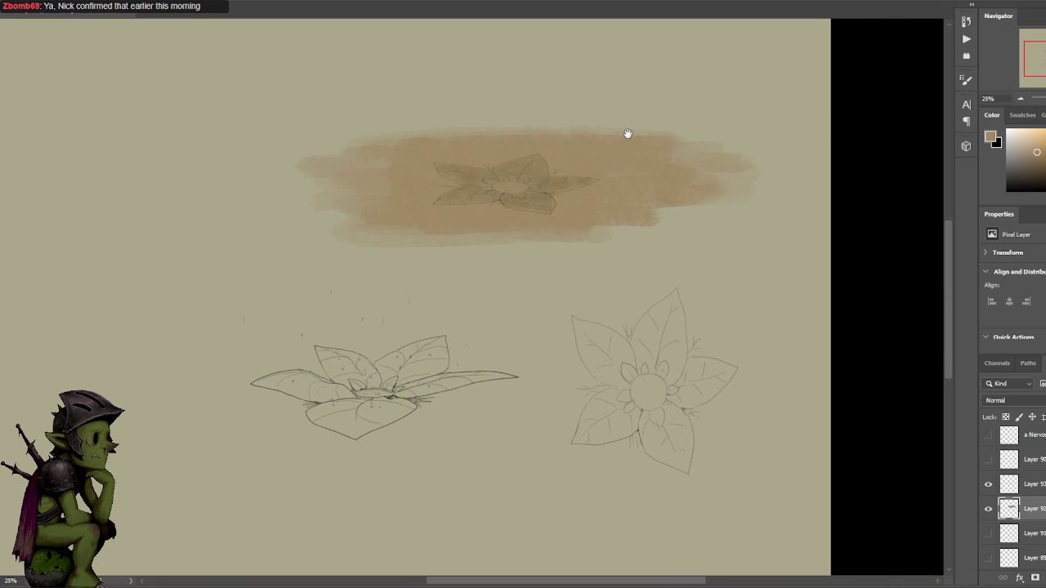
pyautogui.hotkey('ctrl', '+')
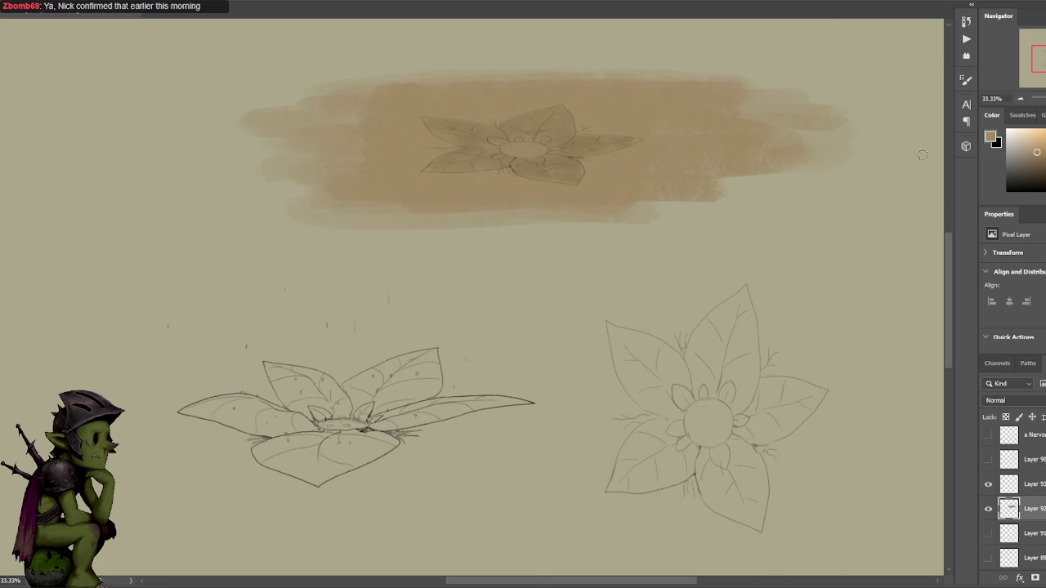
# Adjust the colour from salmon-pink to light tan, then sample a slightly darker tan.
pyautogui.click(1042, 144)
pyautogui.click(1036, 158)
pyautogui.moveTo(1036, 159); pyautogui.dragTo(1024, 145)
pyautogui.keyDown('alt'); pyautogui.click(608, 151); pyautogui.keyUp('alt')
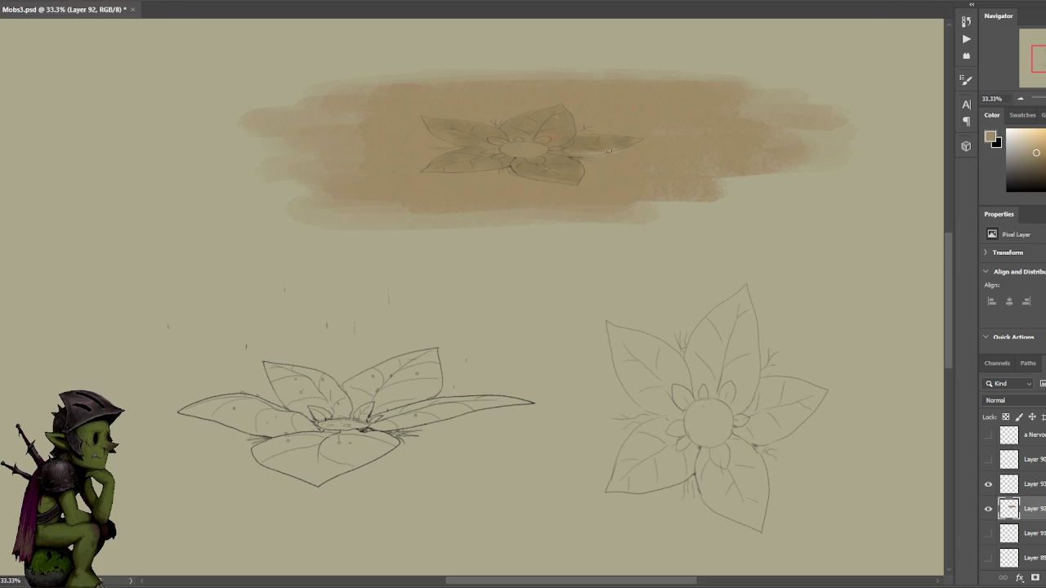